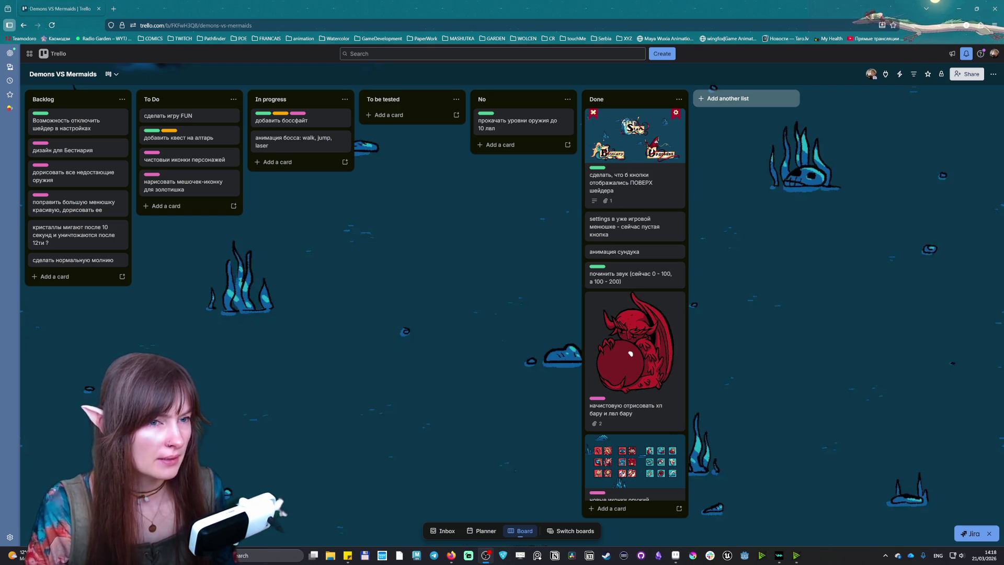
Step: Move the shader-toggle Trello card into the No list and launch the Godot Project Manager
{"action": "left_click_drag", "start_coordinate": [78, 123], "coordinate": [523, 124]}
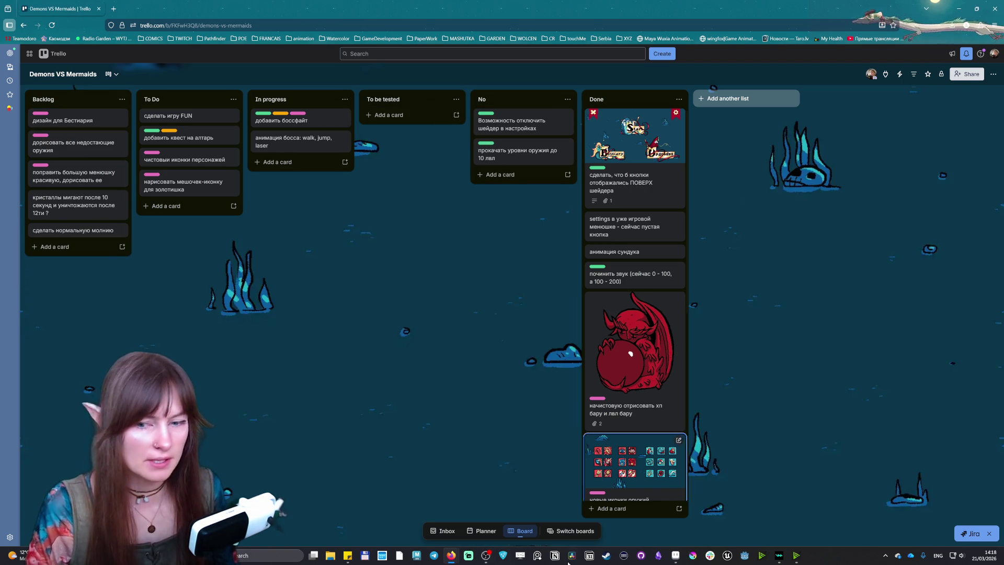
{"action": "left_click", "coordinate": [745, 555]}
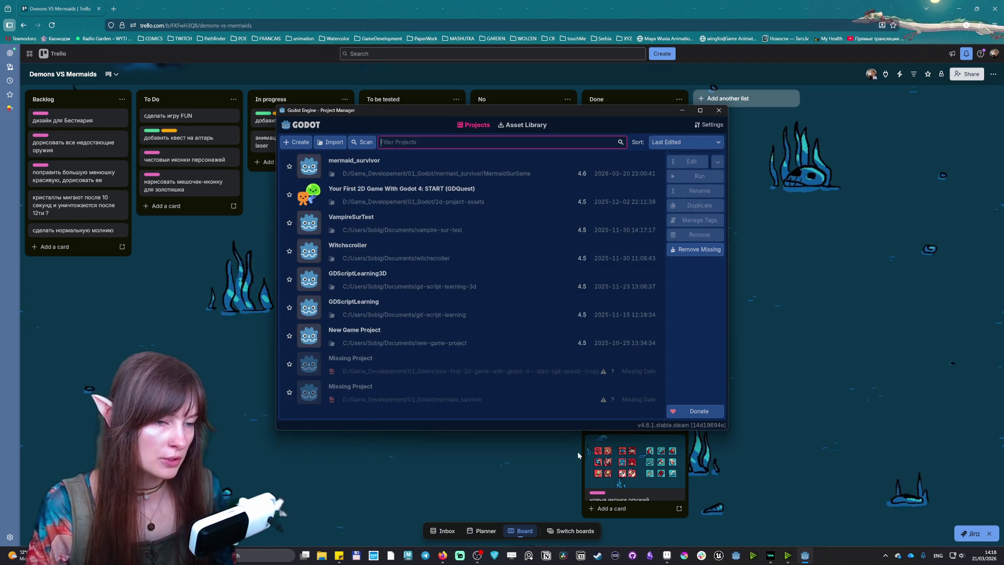
Step: Open and run the mermaid_survivor project, then bring the Trello board back to the front
{"action": "double_click", "coordinate": [476, 172]}
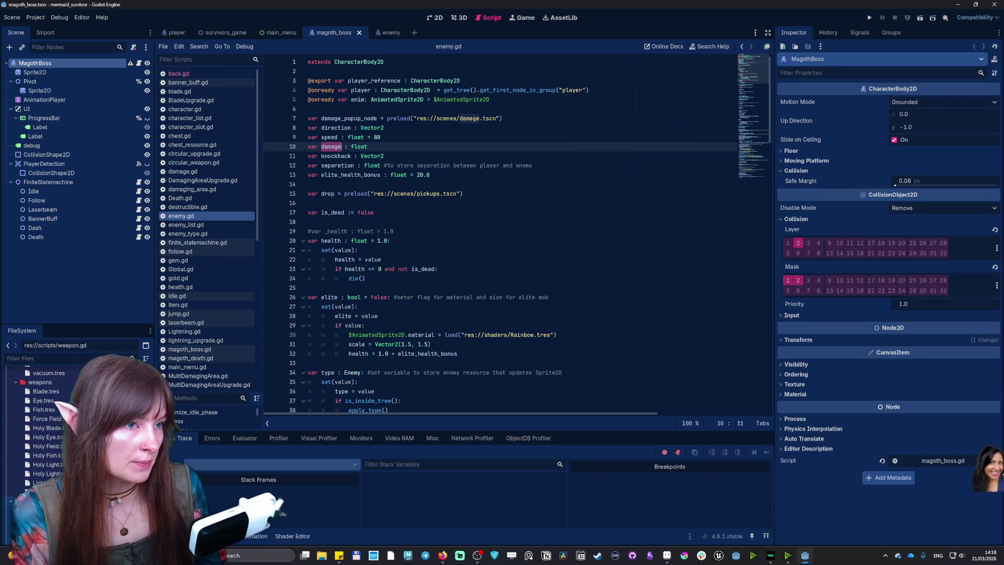
{"action": "left_click", "coordinate": [919, 18]}
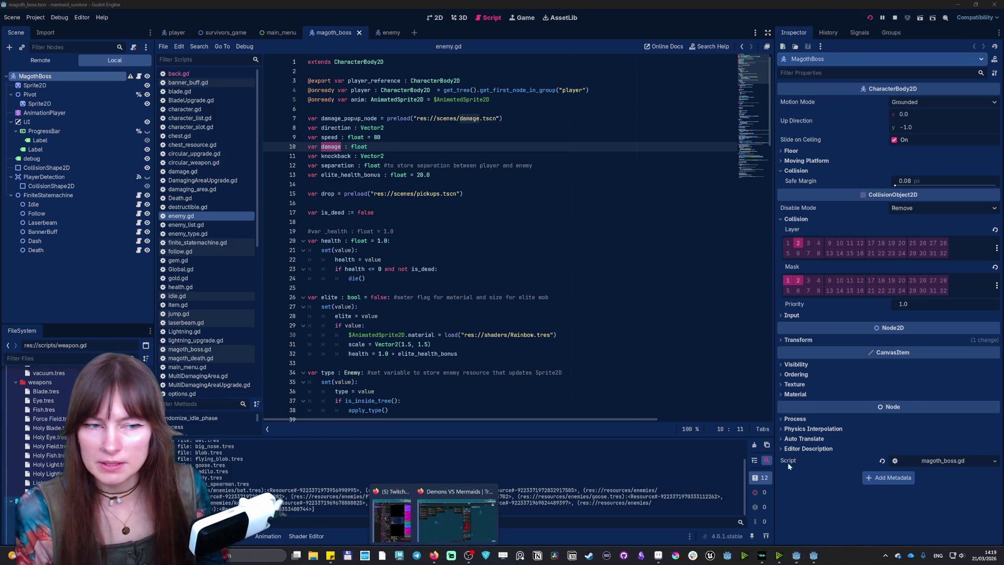
{"action": "left_click", "coordinate": [421, 544]}
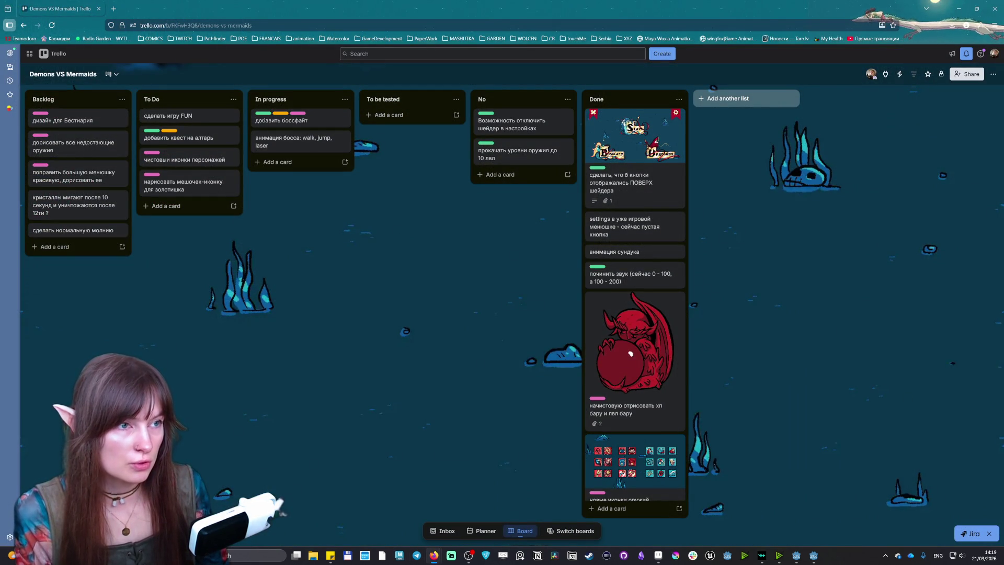
Step: In the running game's settings, push Music volume to full, then go to character select
{"action": "left_click", "coordinate": [814, 555]}
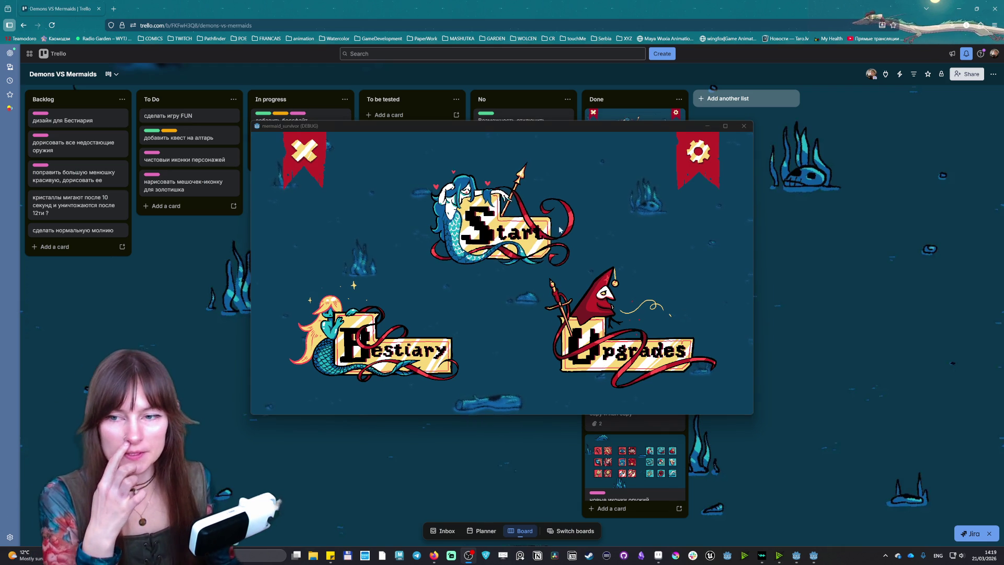
{"action": "left_click", "coordinate": [685, 163]}
{"action": "left_click", "coordinate": [686, 165]}
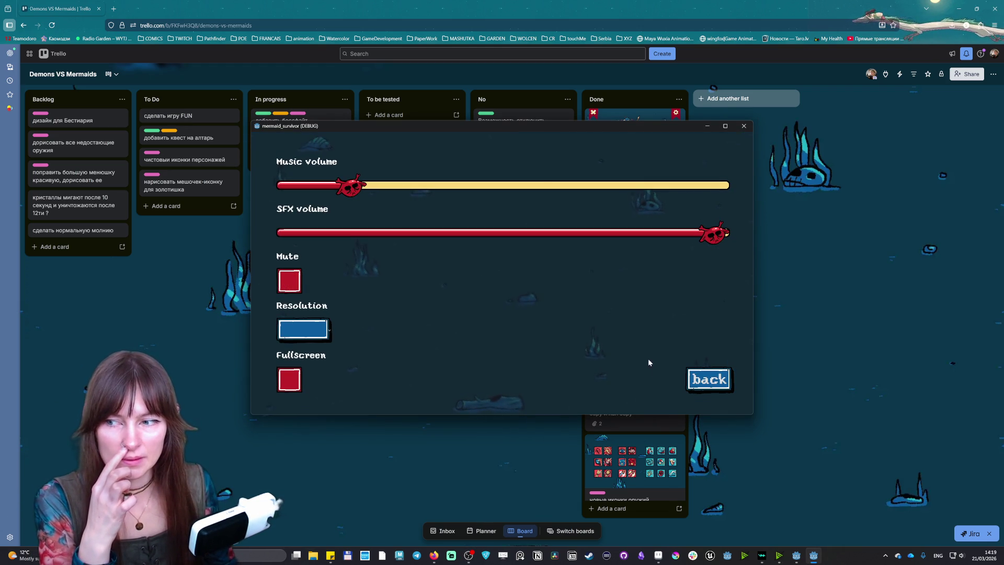
{"action": "left_click_drag", "start_coordinate": [350, 189], "coordinate": [731, 182]}
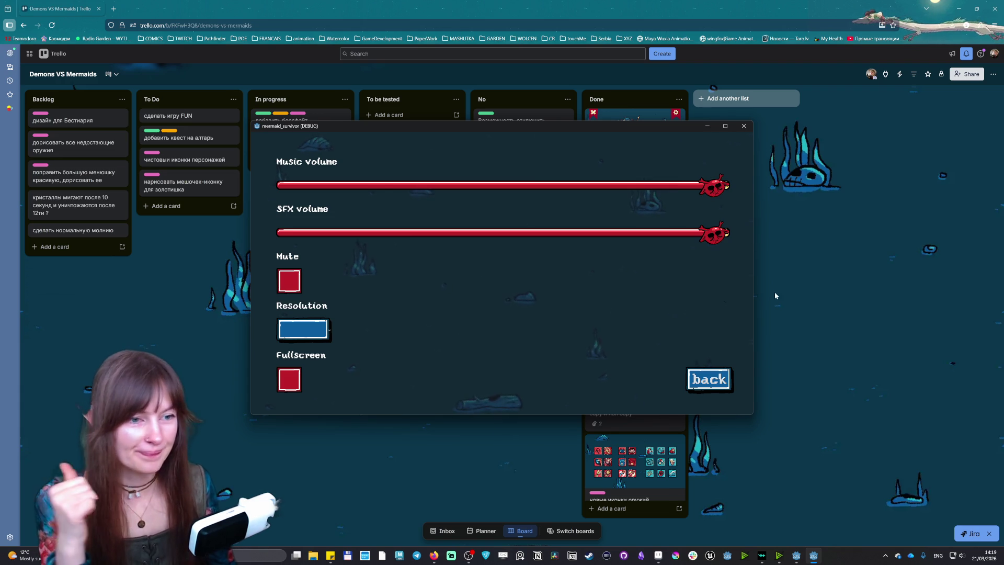
{"action": "left_click", "coordinate": [710, 378]}
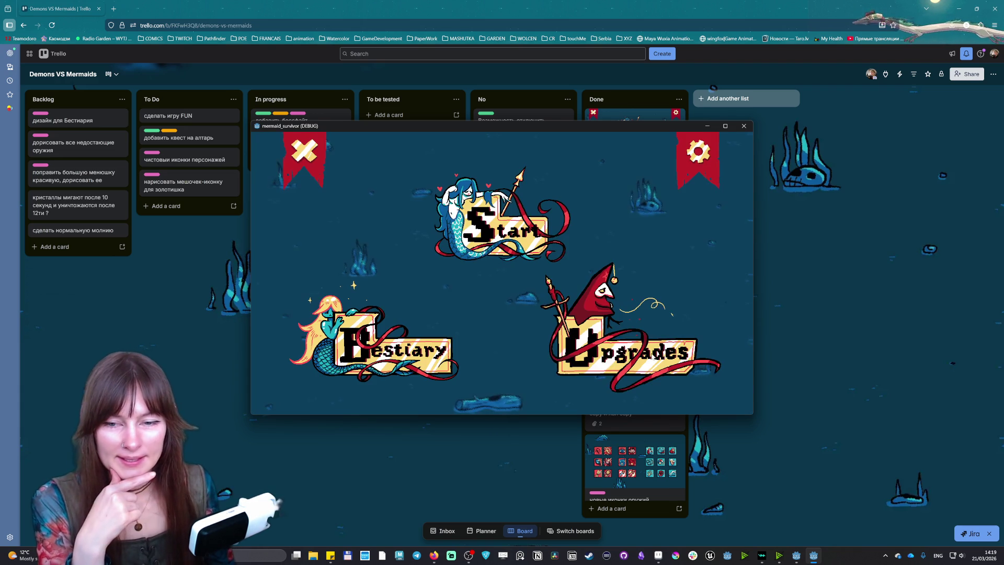
{"action": "left_click", "coordinate": [505, 234]}
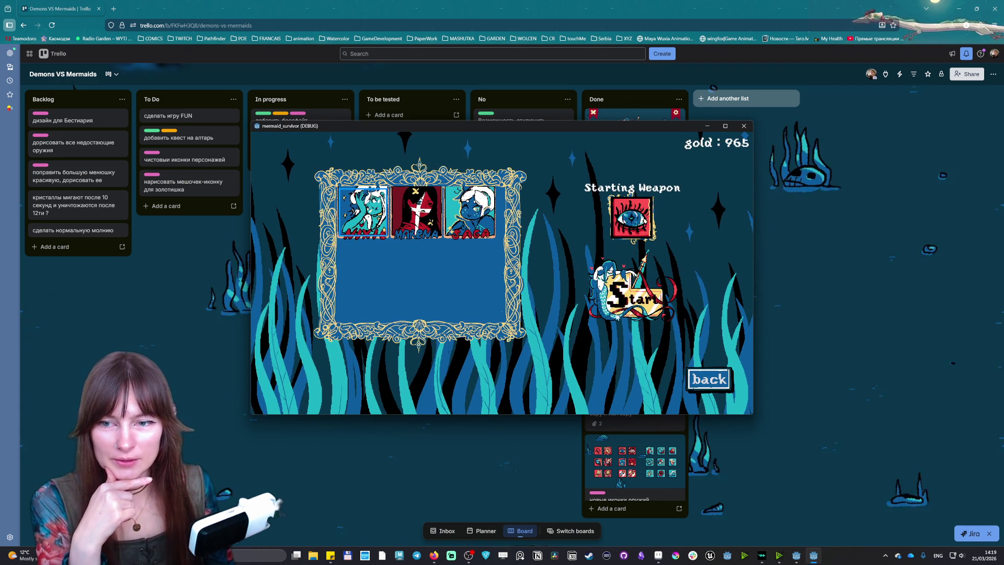
Step: Start a run and summon Magoth at the left pedestal
{"action": "left_click", "coordinate": [632, 298]}
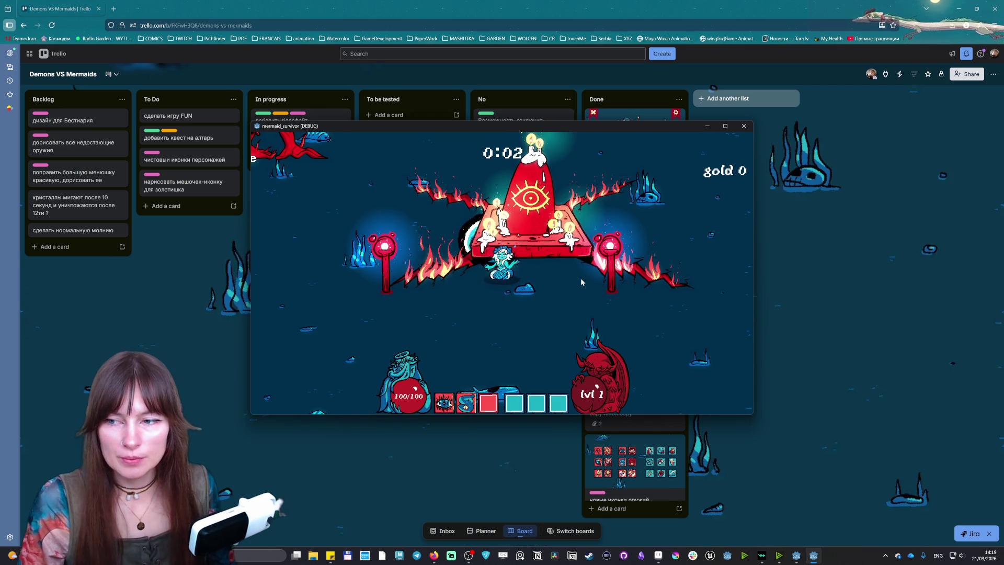
{"action": "key", "text": "a"}
{"action": "key", "text": "e"}
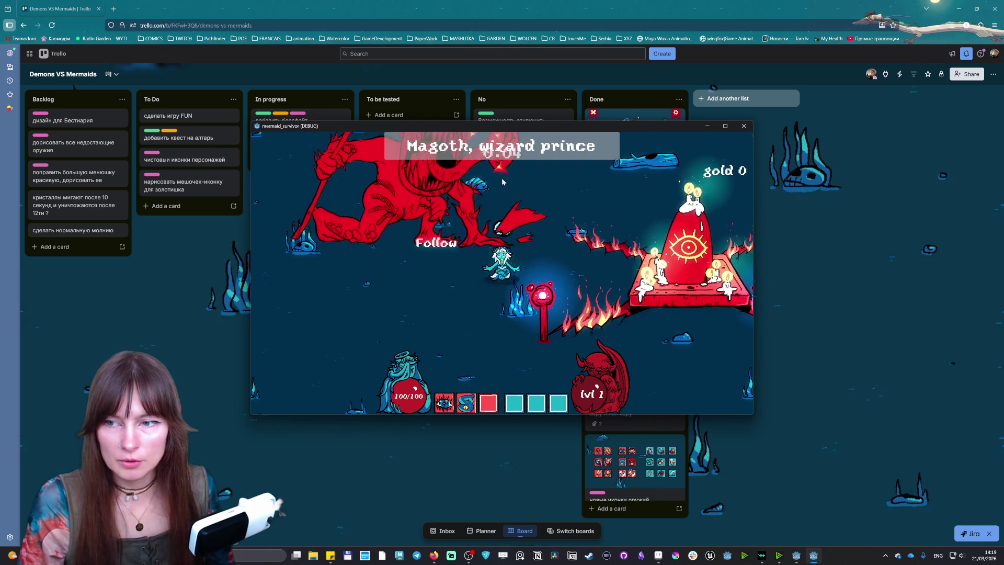
Step: Dodge Magoth and the enemy swarm, then return to the Godot editor showing the error
{"action": "key", "text": "s"}
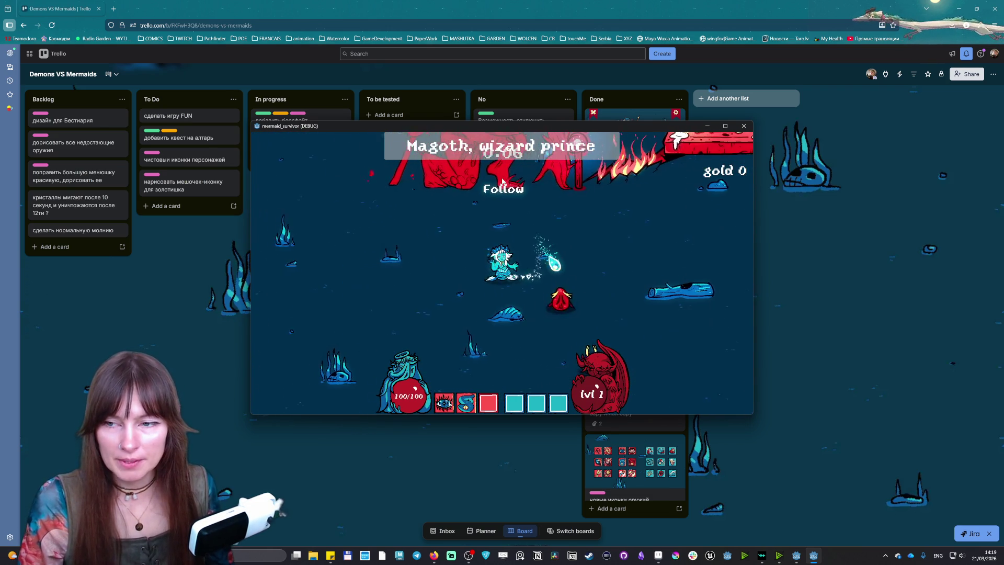
{"action": "key", "text": "a"}
{"action": "key", "text": "w"}
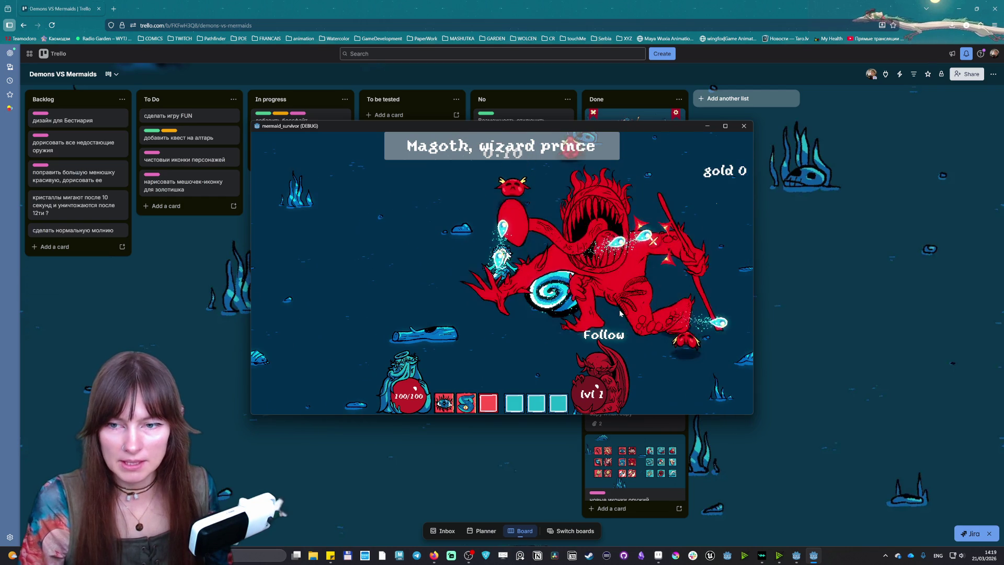
{"action": "key", "text": "a"}
{"action": "key", "text": "a"}
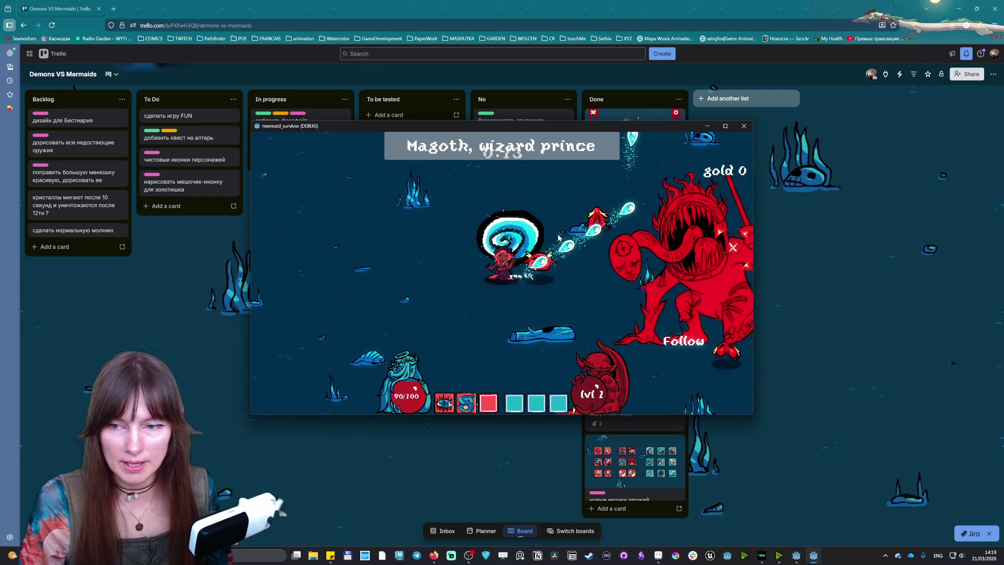
{"action": "key", "text": "a"}
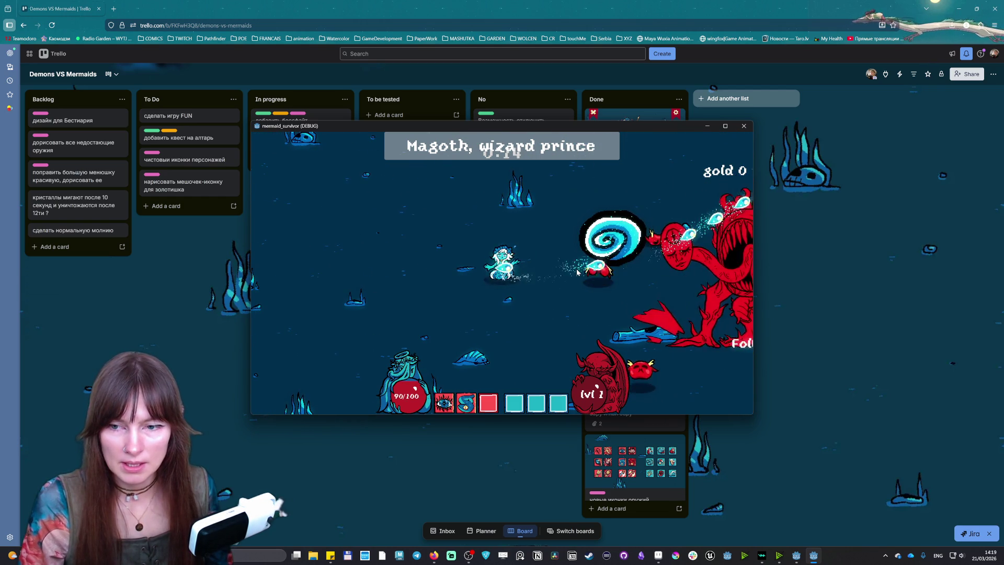
{"action": "key", "text": "a"}
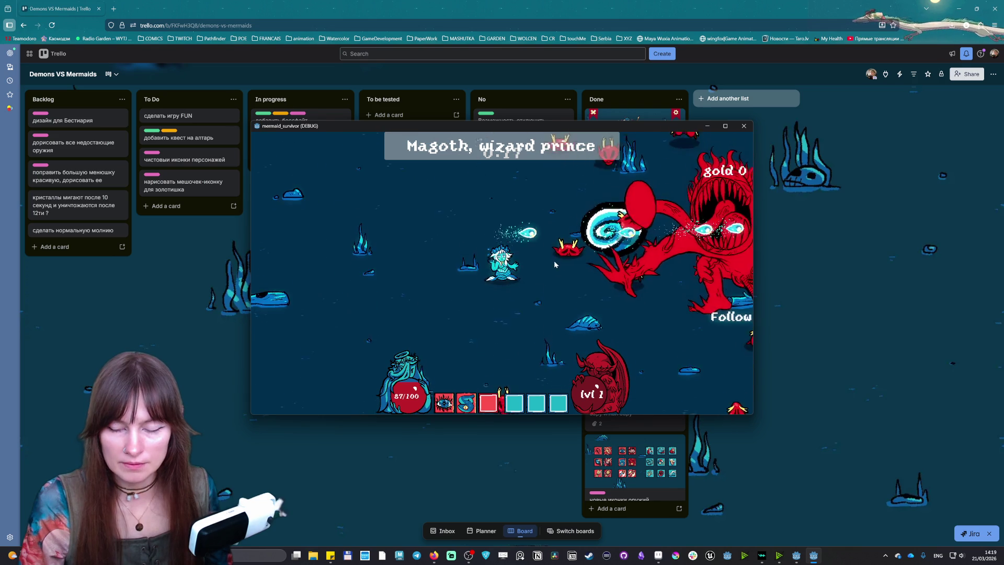
{"action": "key", "text": "s"}
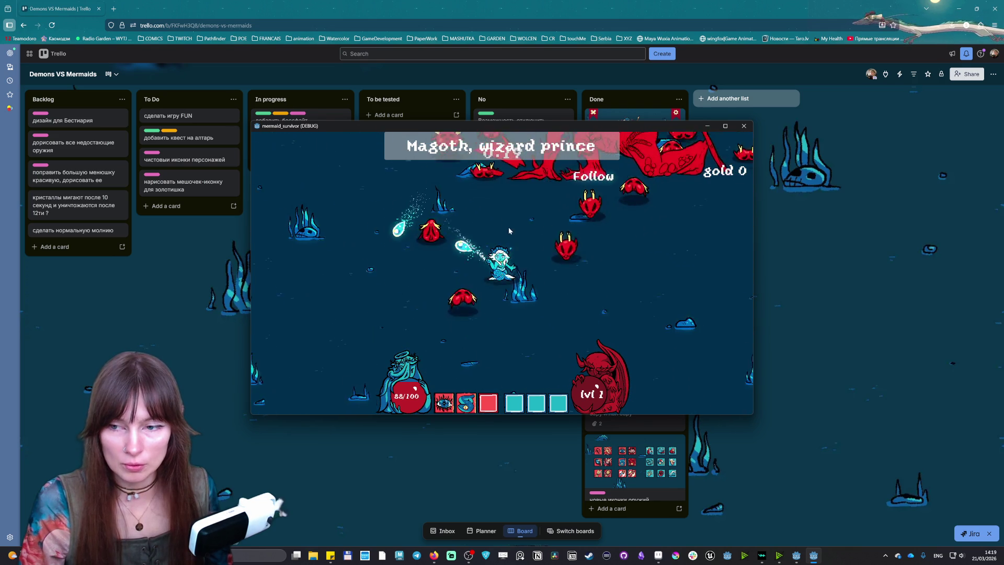
{"action": "key", "text": "d"}
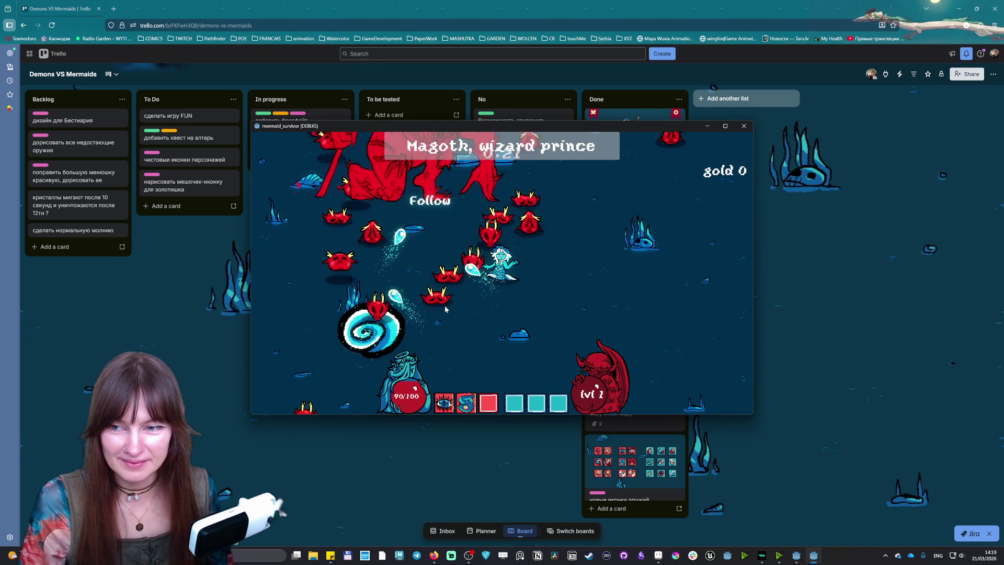
{"action": "key", "text": "d"}
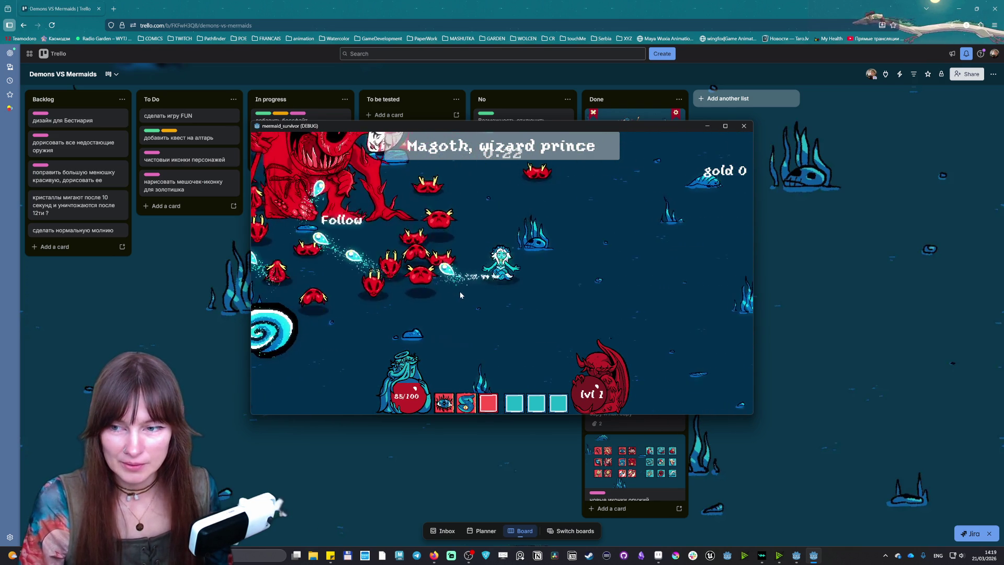
{"action": "key", "text": "d"}
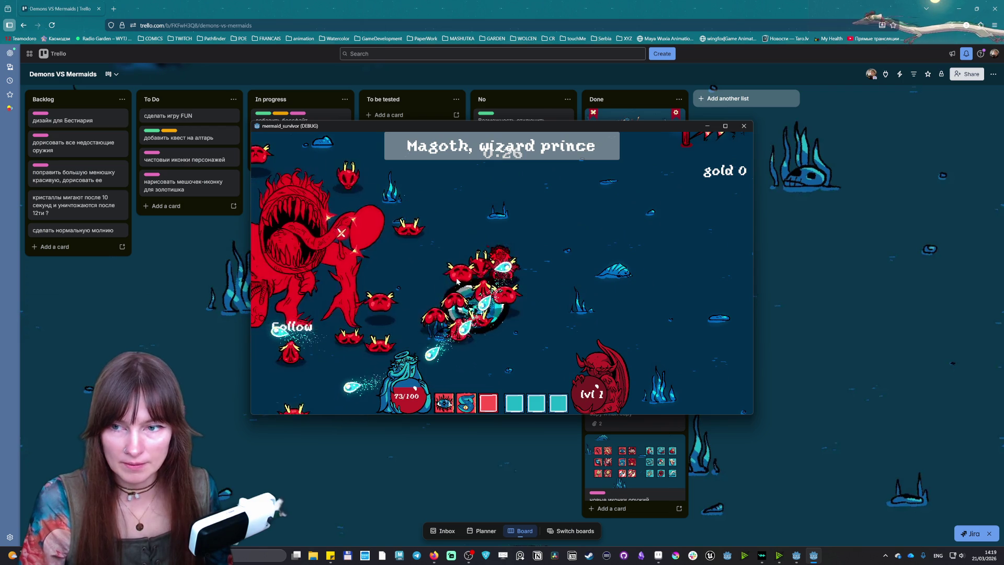
{"action": "key", "text": "a"}
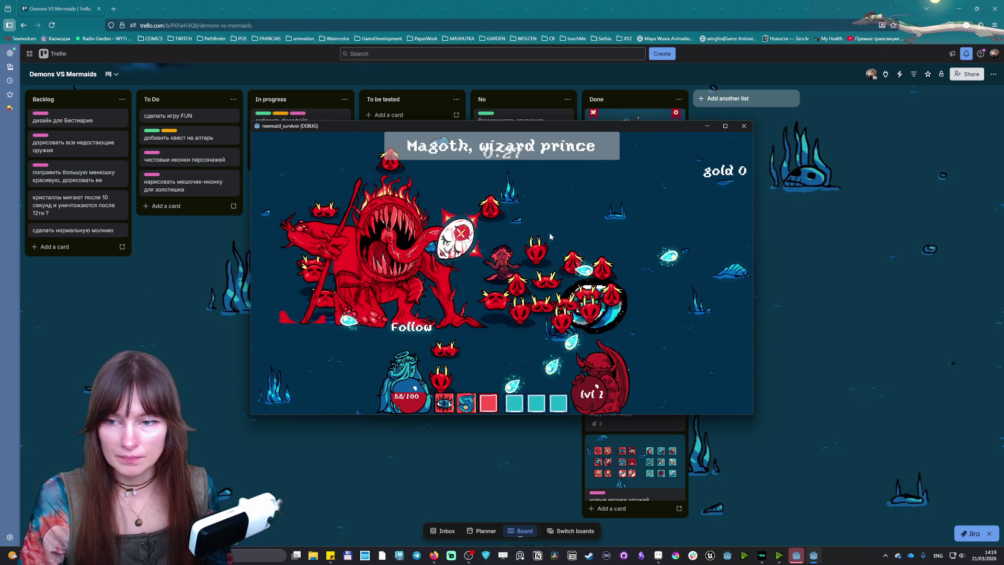
{"action": "left_click", "coordinate": [797, 560]}
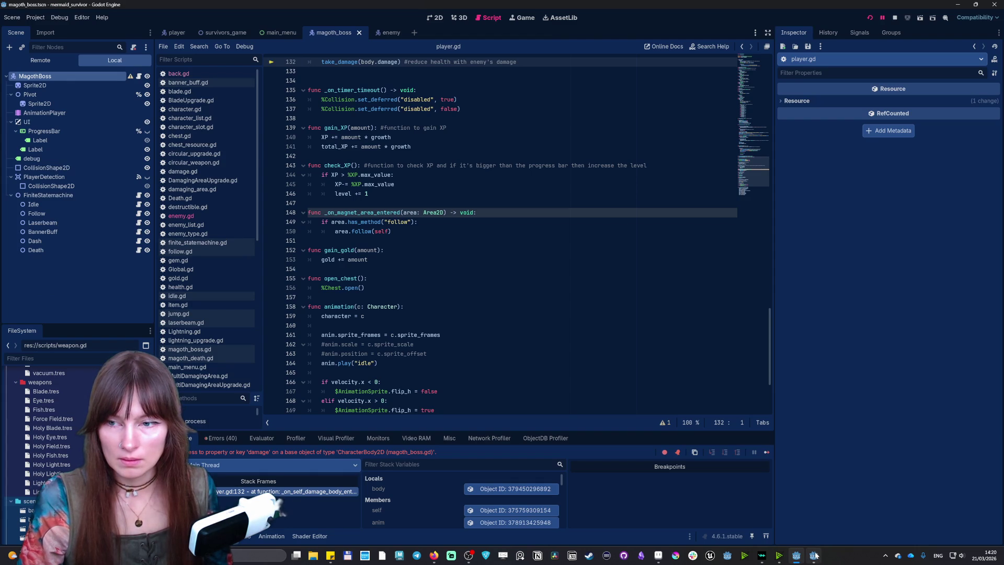
Step: Stop the game, run it again and start a new run toward the boss pedestal
{"action": "left_click", "coordinate": [814, 555]}
{"action": "left_click", "coordinate": [744, 125]}
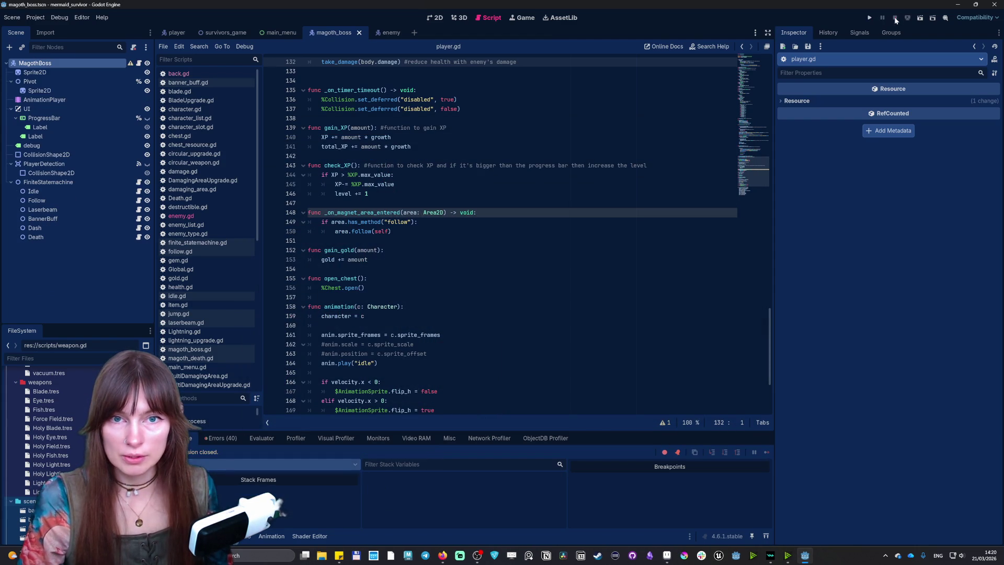
{"action": "left_click", "coordinate": [870, 17]}
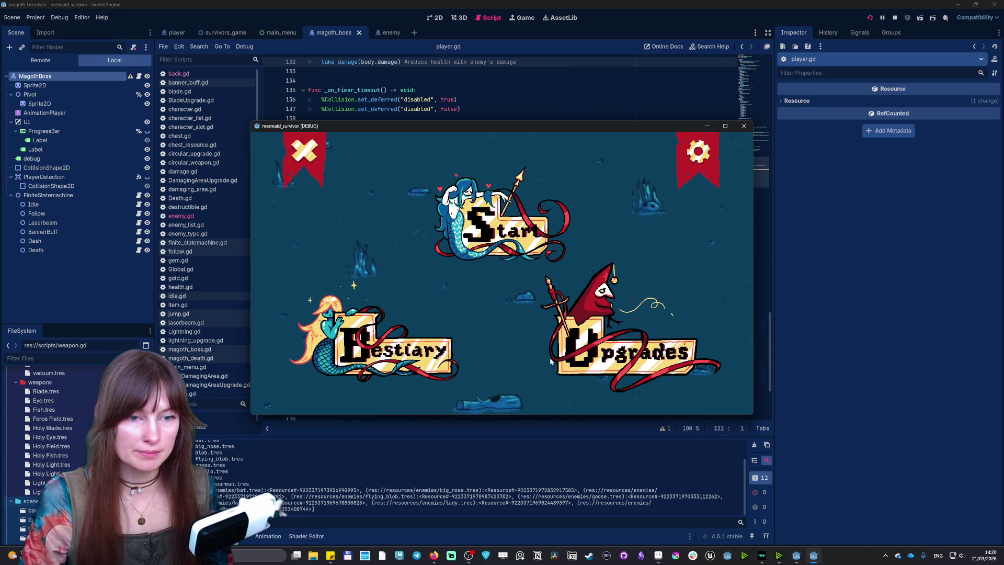
{"action": "left_click", "coordinate": [649, 335]}
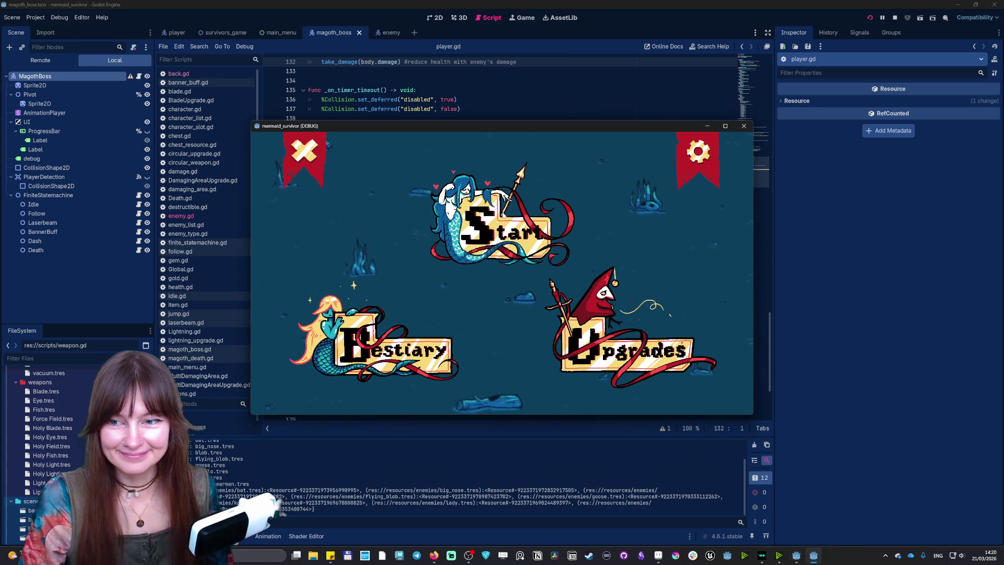
{"action": "left_click", "coordinate": [661, 312]}
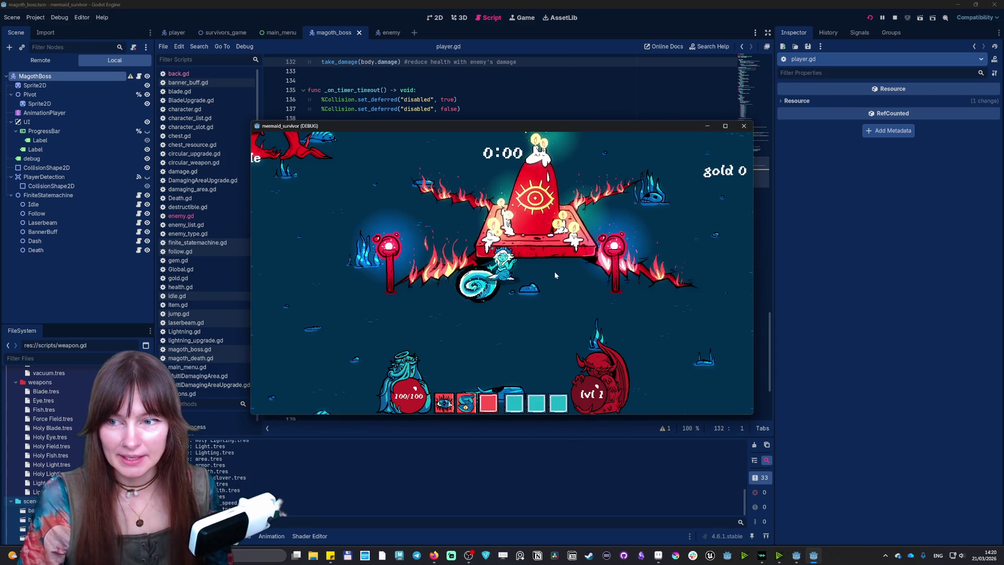
{"action": "key", "text": "s"}
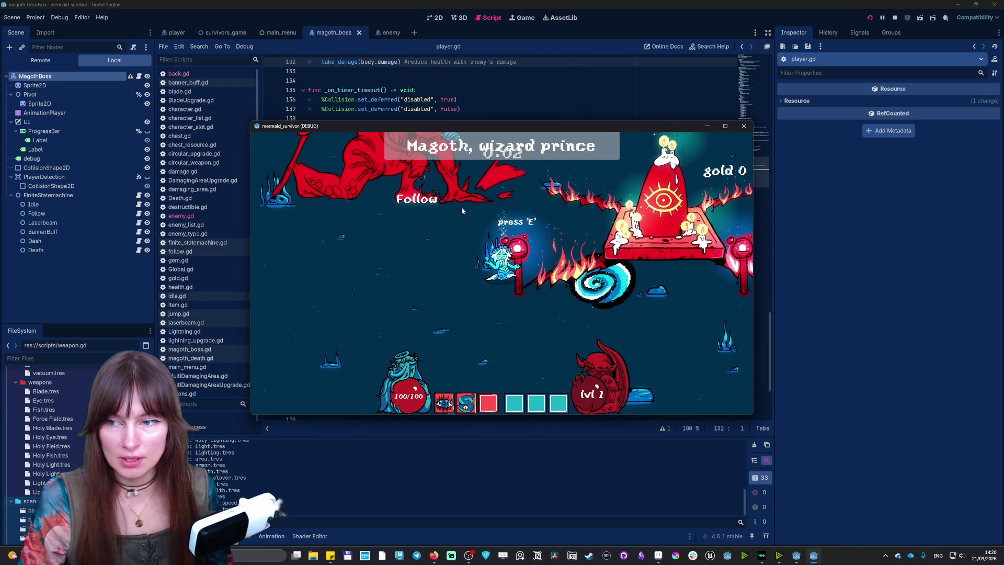
{"action": "key", "text": "w"}
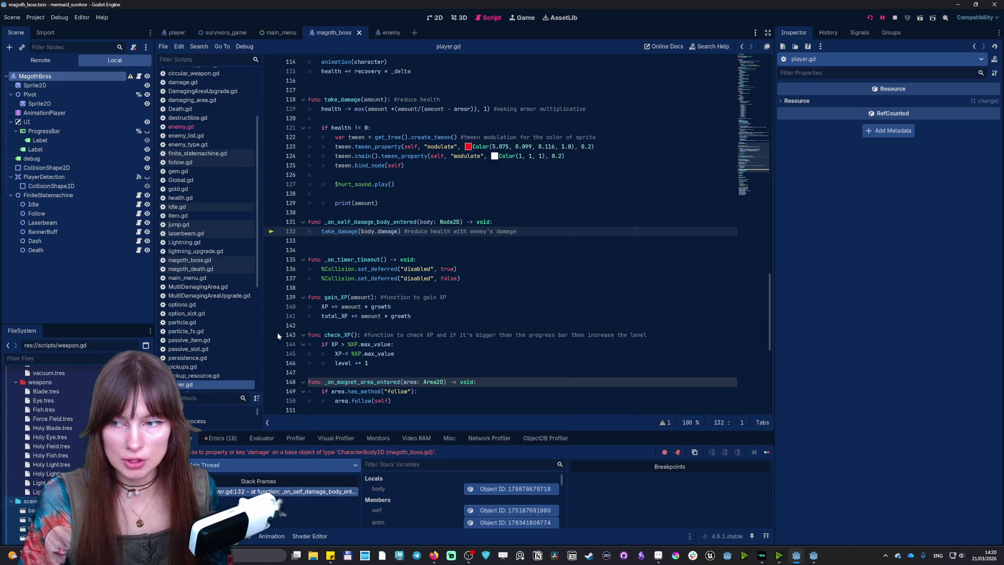
Step: Select the damage handler lines 131–132 in player.gd and relaunch the project
{"action": "left_click_drag", "start_coordinate": [308, 222], "coordinate": [498, 231]}
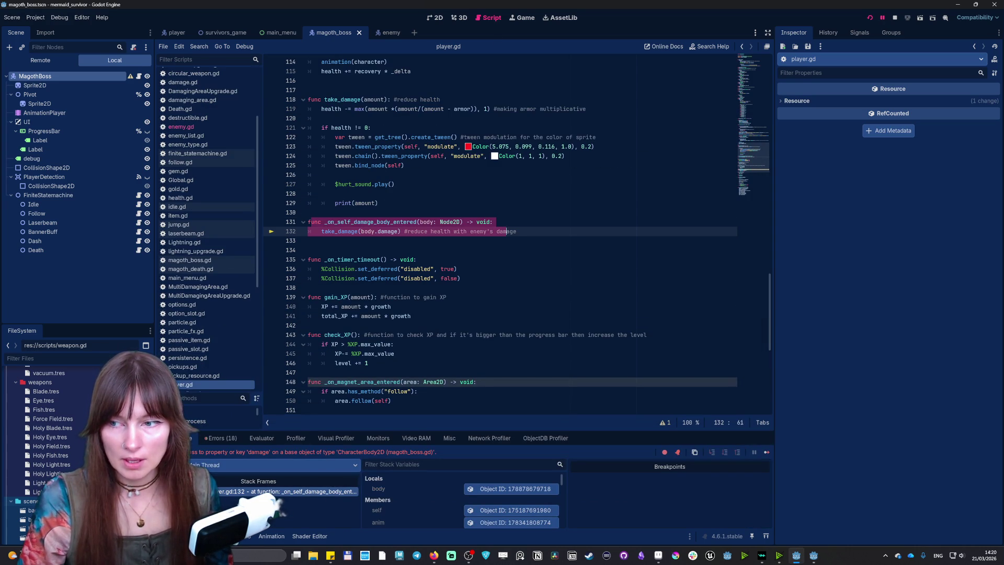
{"action": "left_click", "coordinate": [516, 231]}
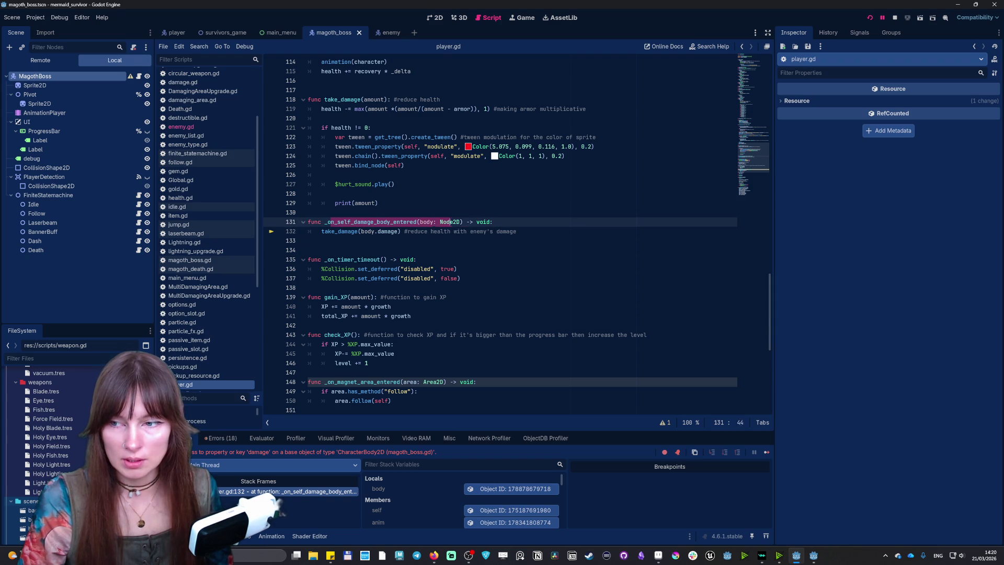
{"action": "left_click_drag", "start_coordinate": [328, 222], "coordinate": [308, 240]}
{"action": "key", "text": "shift+Left"}
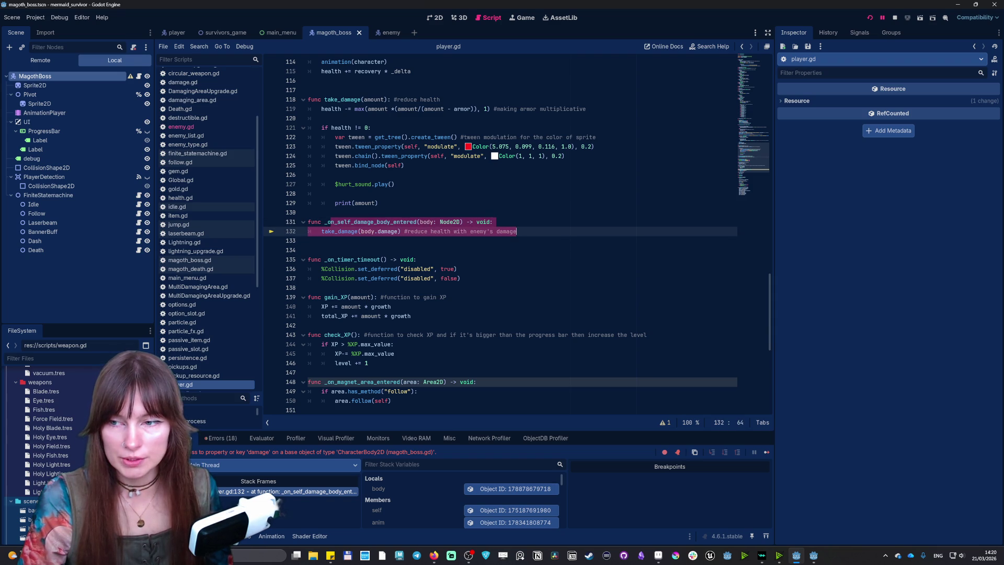
{"action": "key", "text": "Left"}
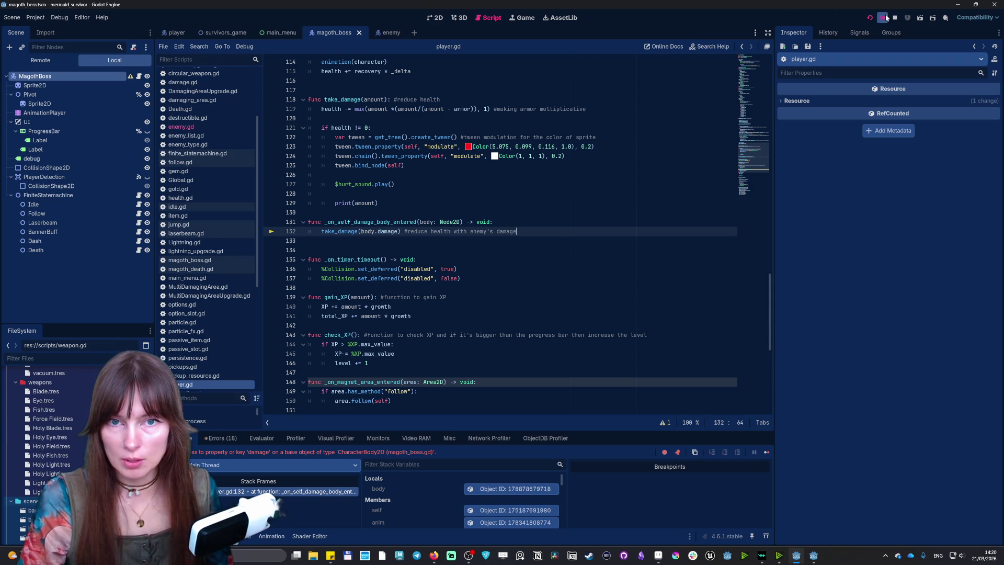
{"action": "left_click", "coordinate": [870, 17]}
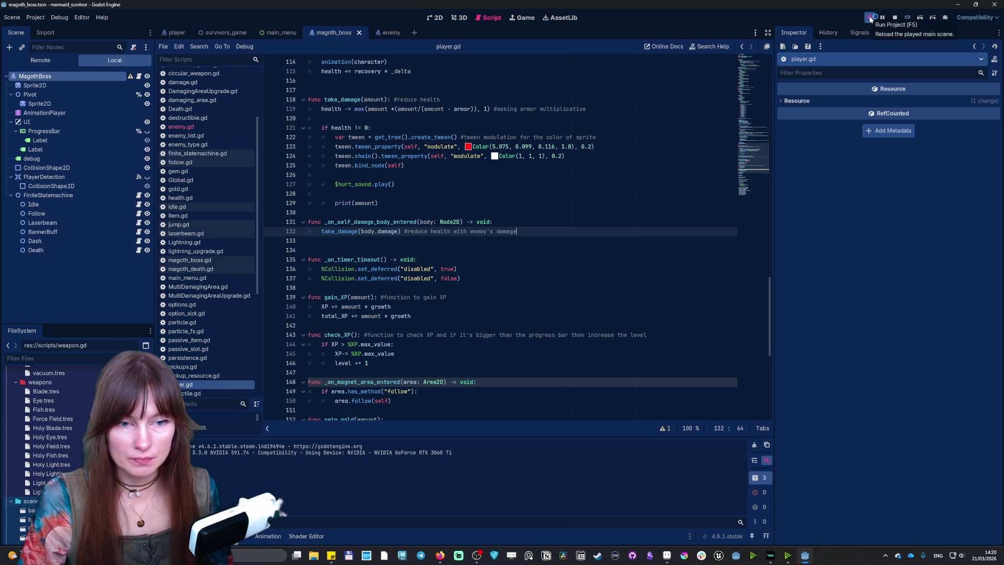
Step: Pick the red starting weapon and start the boss fight level
{"action": "left_click", "coordinate": [815, 561]}
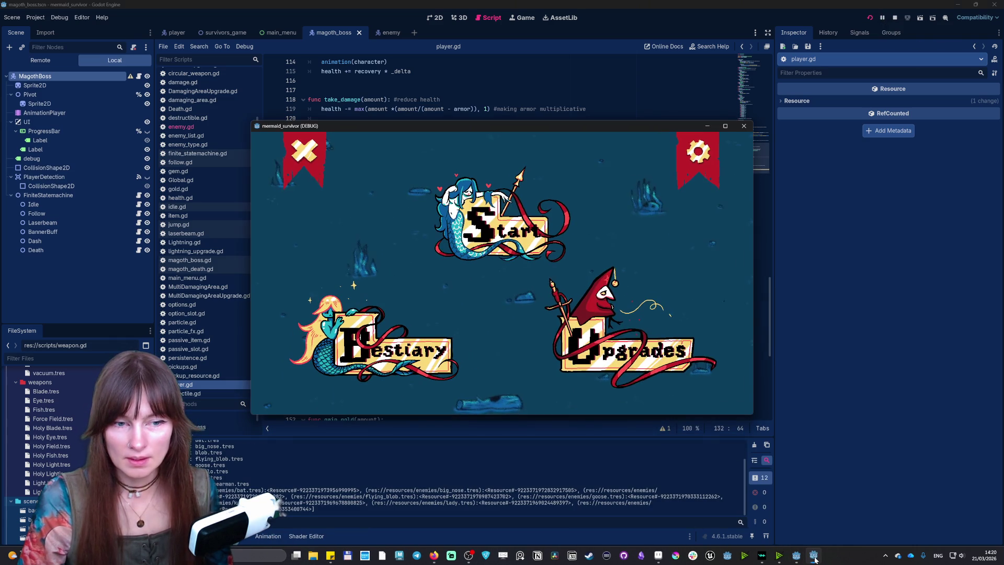
{"action": "left_click", "coordinate": [480, 232]}
{"action": "left_click", "coordinate": [416, 212]}
{"action": "left_click", "coordinate": [634, 290]}
Step: Swim the mermaid left, right and down around the arena near Magoth
{"action": "key", "text": "a"}
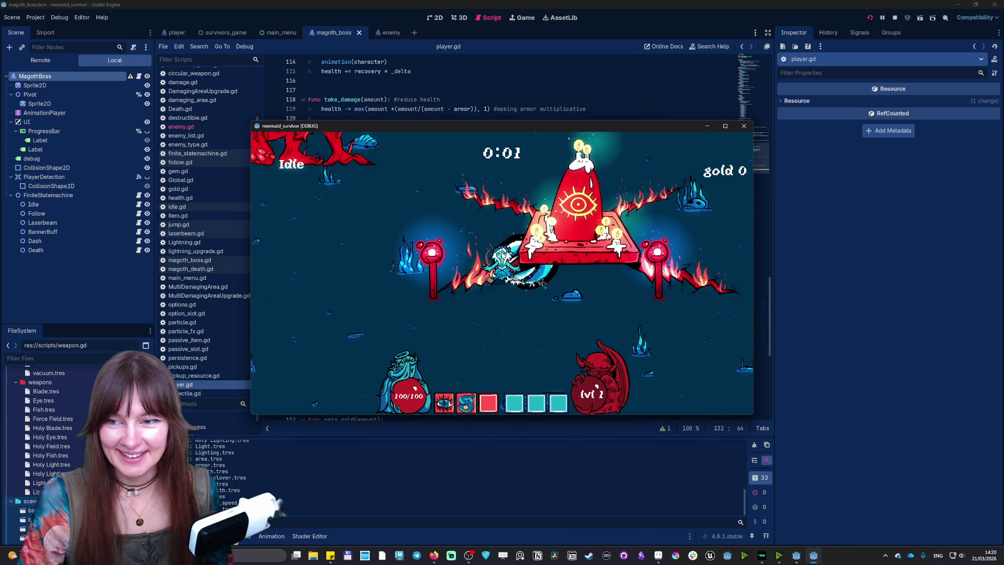
{"action": "key", "text": "d"}
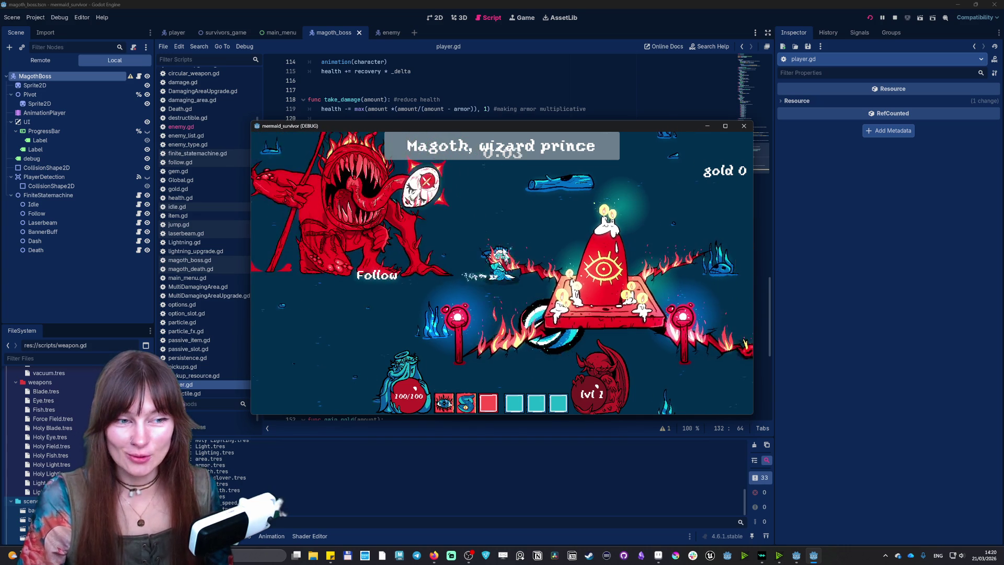
{"action": "key", "text": "s"}
{"action": "key", "text": "a"}
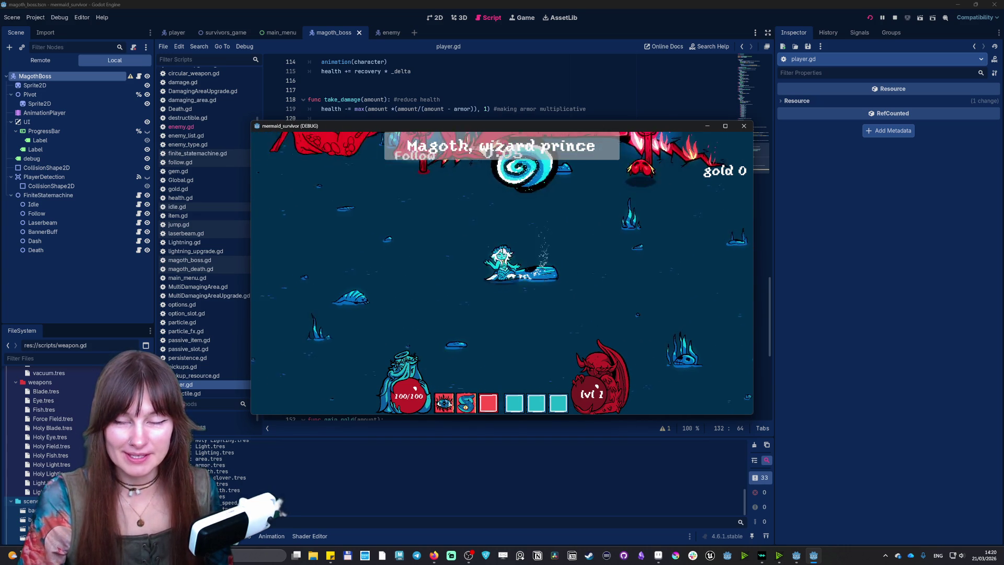
{"action": "key", "text": "d"}
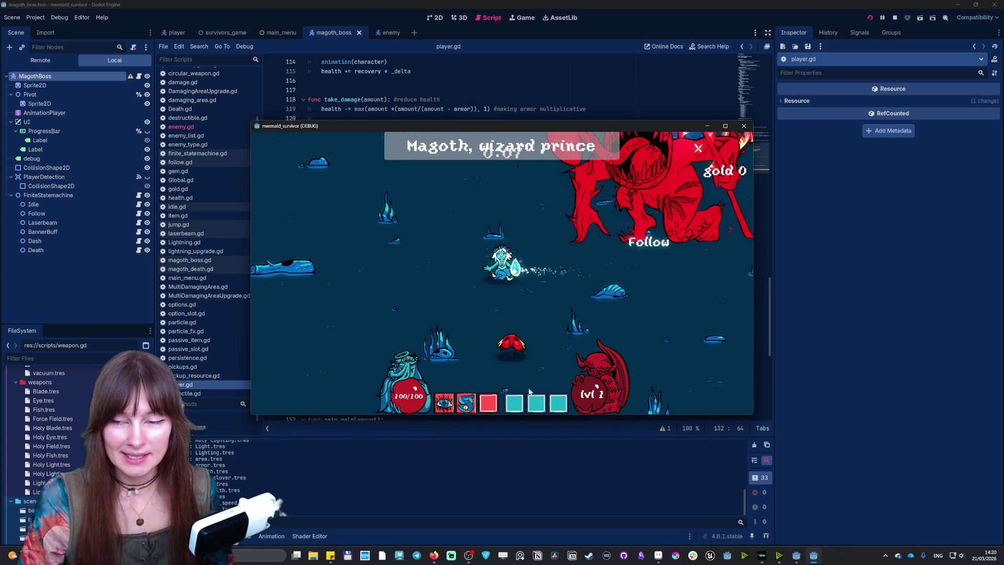
{"action": "key", "text": "s"}
{"action": "key", "text": "a"}
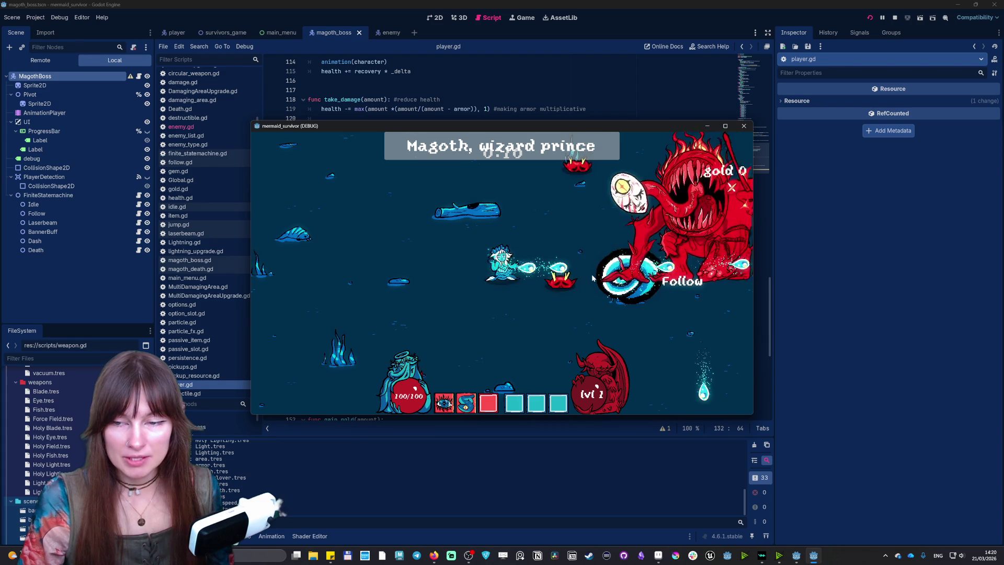
{"action": "key", "text": "a"}
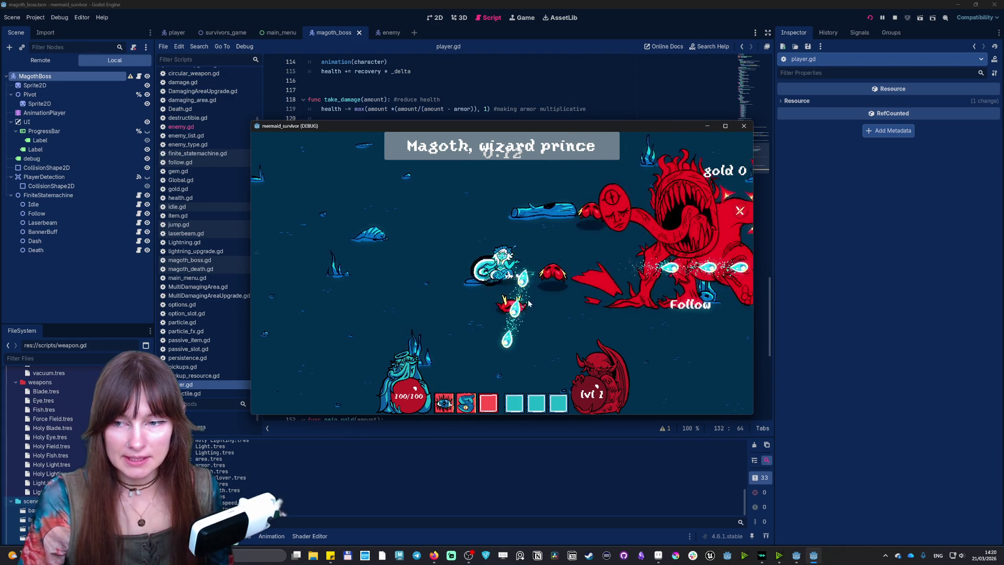
{"action": "key", "text": "a"}
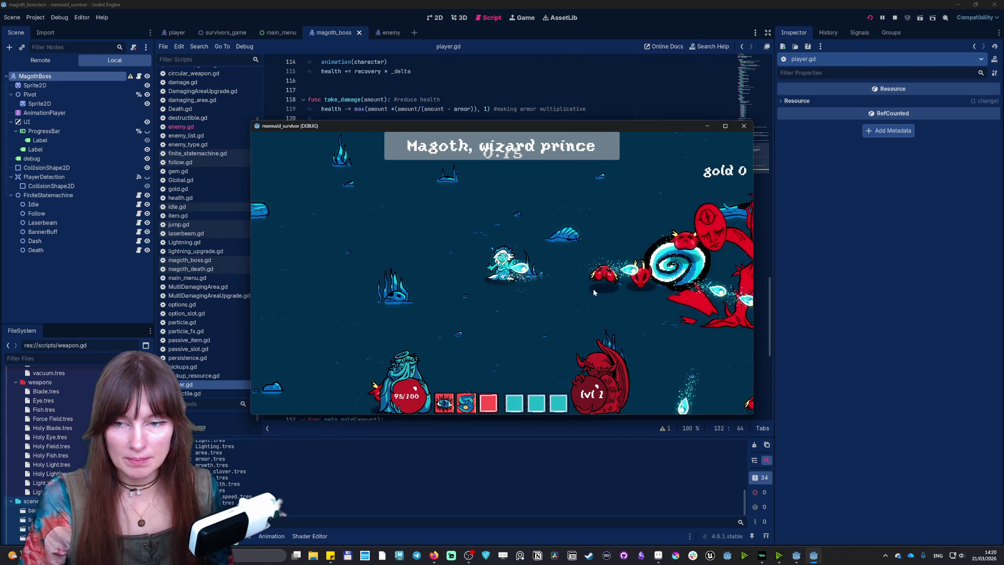
Step: Steer the mermaid up through enemies, then down-left into Magoth until the debugger halts
{"action": "key", "text": "w"}
{"action": "key", "text": "w"}
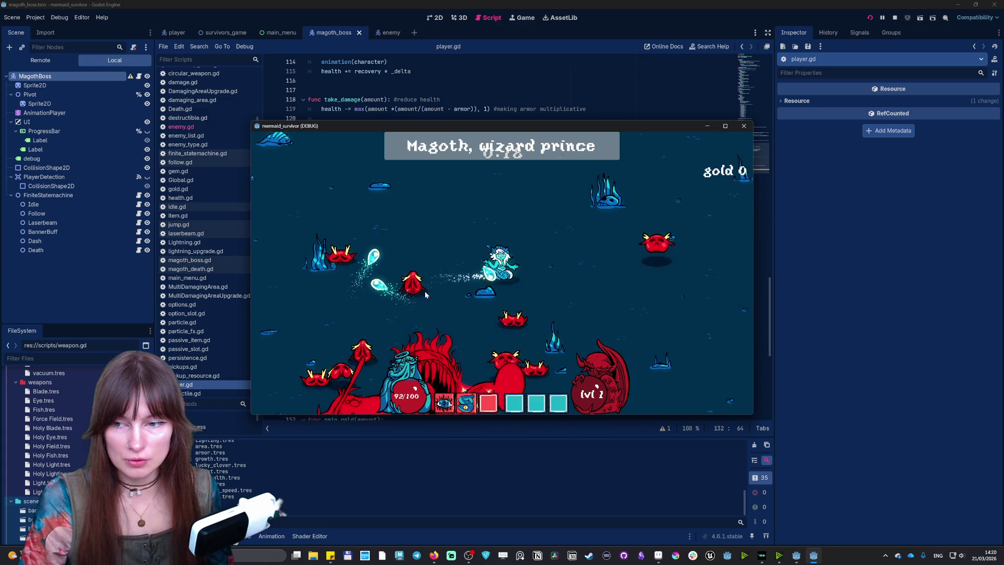
{"action": "key", "text": "w"}
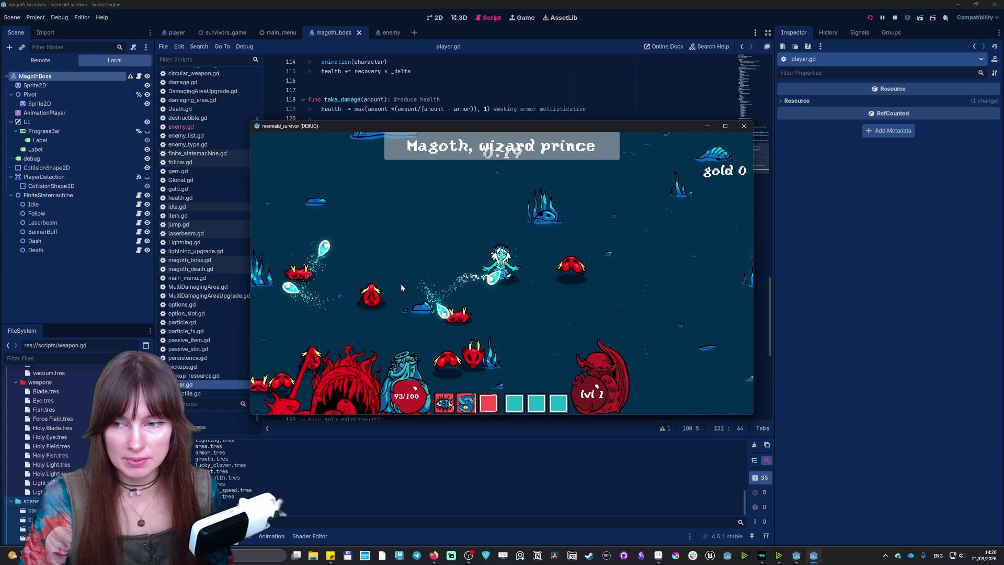
{"action": "key", "text": "s"}
{"action": "key", "text": "d"}
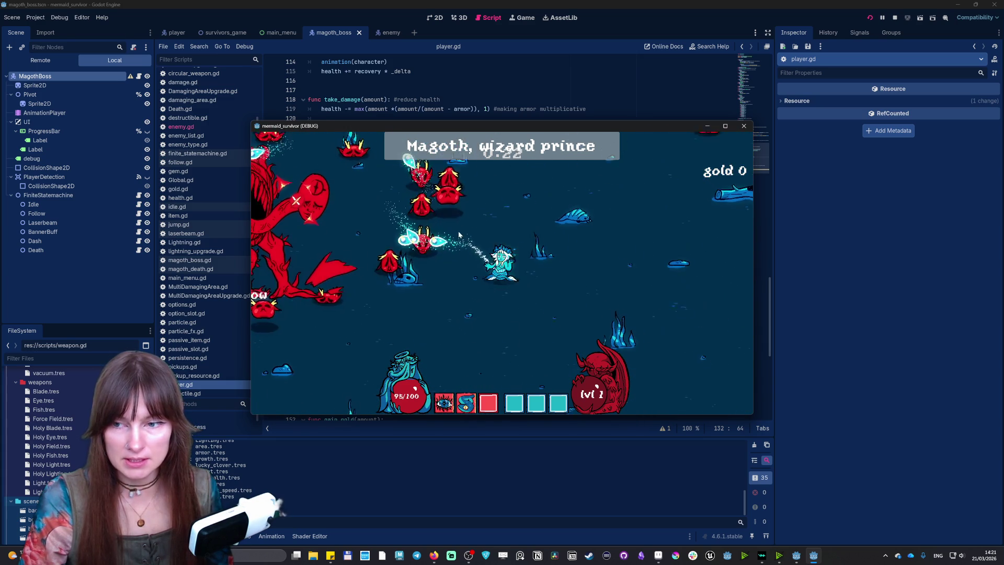
{"action": "key", "text": "s"}
{"action": "key", "text": "a"}
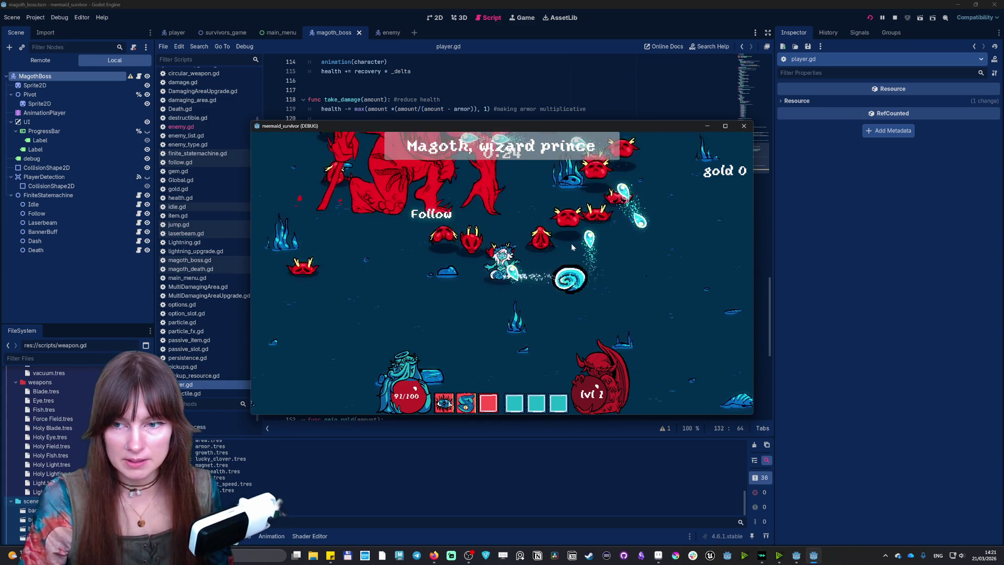
{"action": "key", "text": "s"}
{"action": "key", "text": "a"}
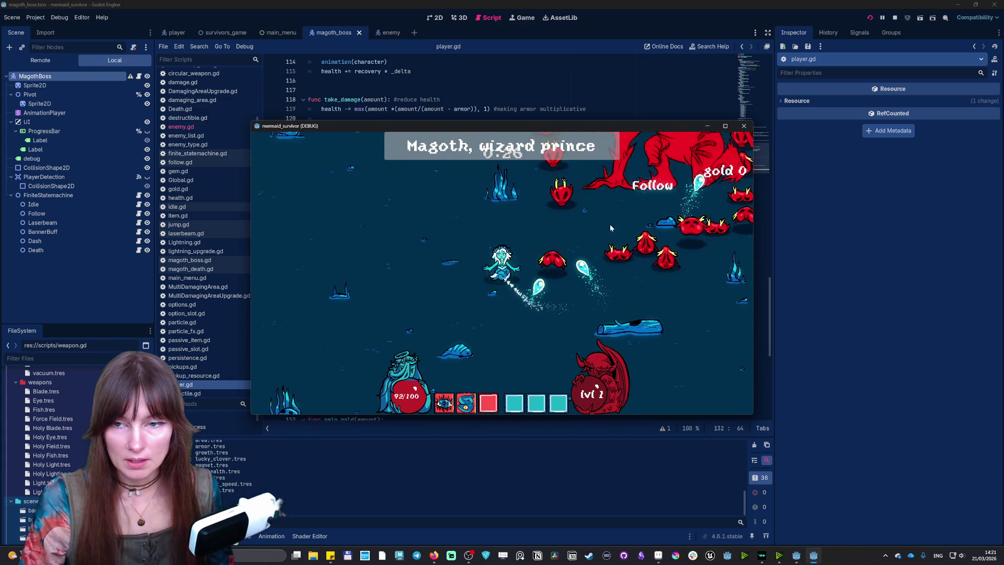
{"action": "key", "text": "s"}
{"action": "key", "text": "a"}
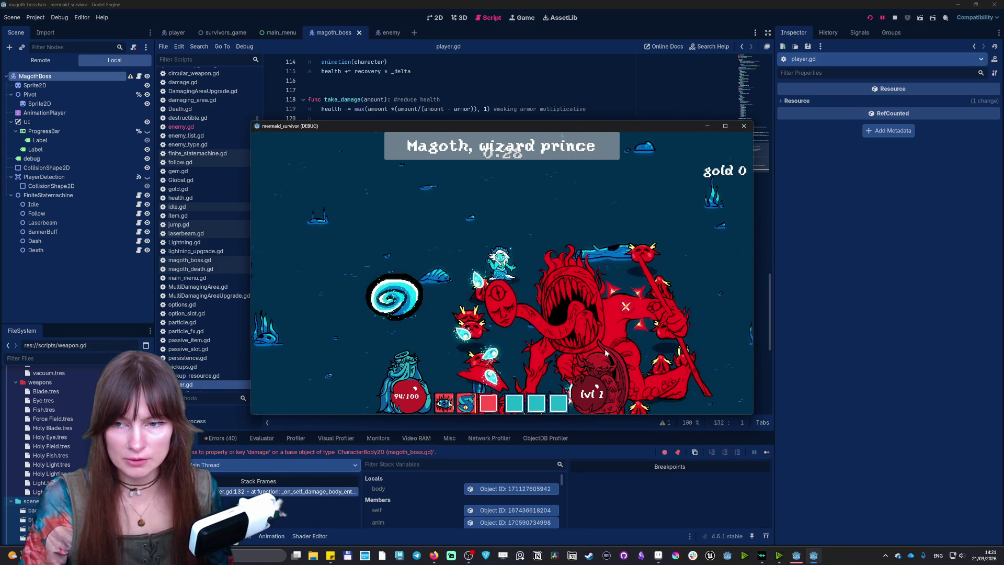
Step: Close the debug game, rerun the project and start a boss arena run with the mermaid
{"action": "left_click", "coordinate": [895, 17]}
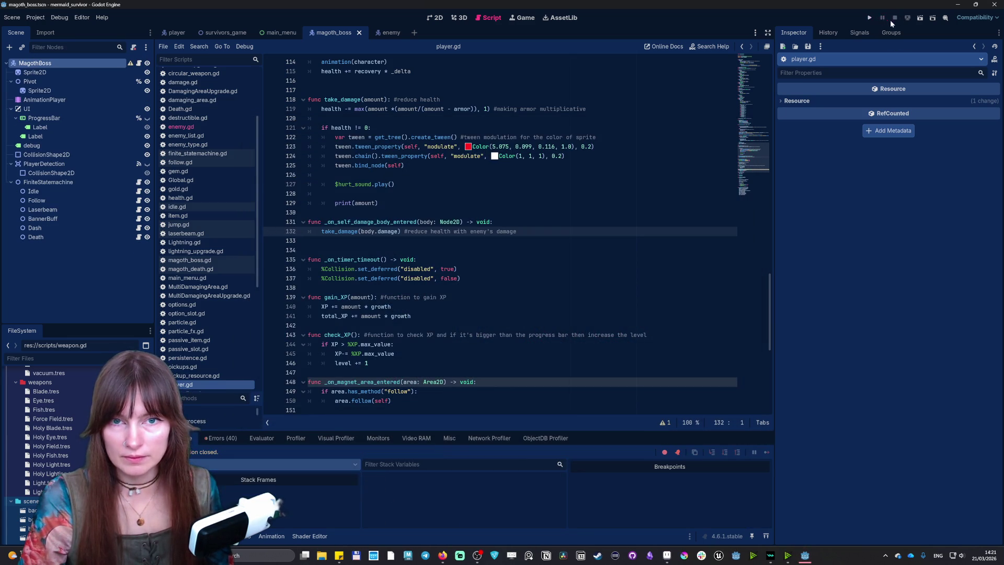
{"action": "left_click", "coordinate": [871, 16]}
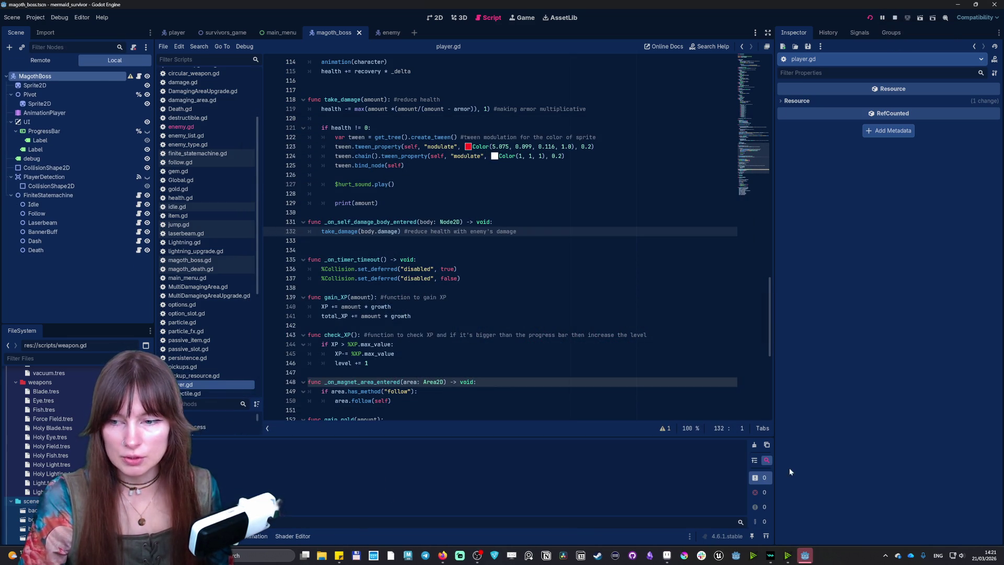
{"action": "left_click", "coordinate": [811, 559]}
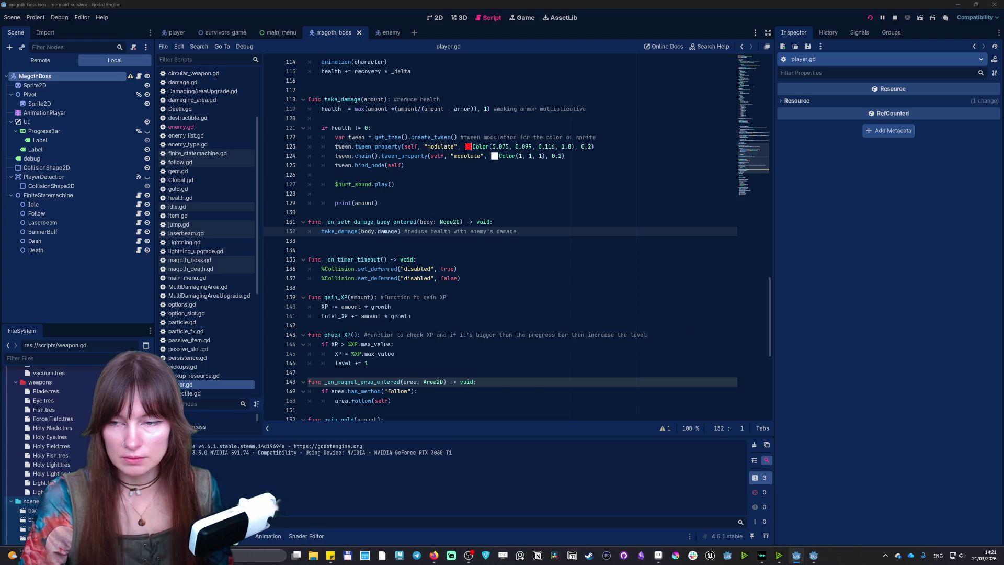
{"action": "left_click", "coordinate": [504, 228]}
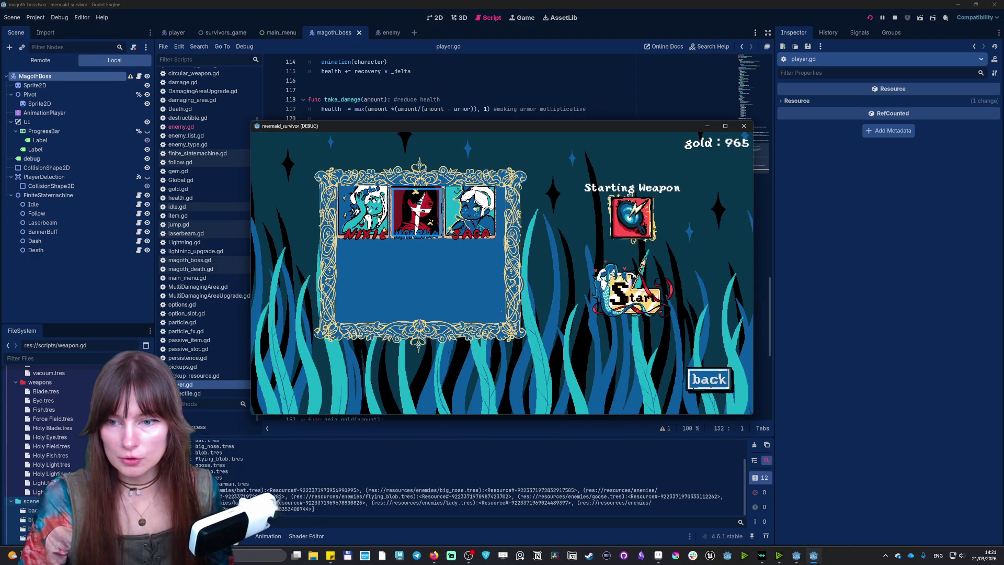
{"action": "left_click", "coordinate": [394, 215]}
{"action": "left_click", "coordinate": [636, 296]}
Step: Swim the mermaid around the arena and down-right into open water away from the boss
{"action": "key", "text": "w"}
{"action": "key", "text": "a"}
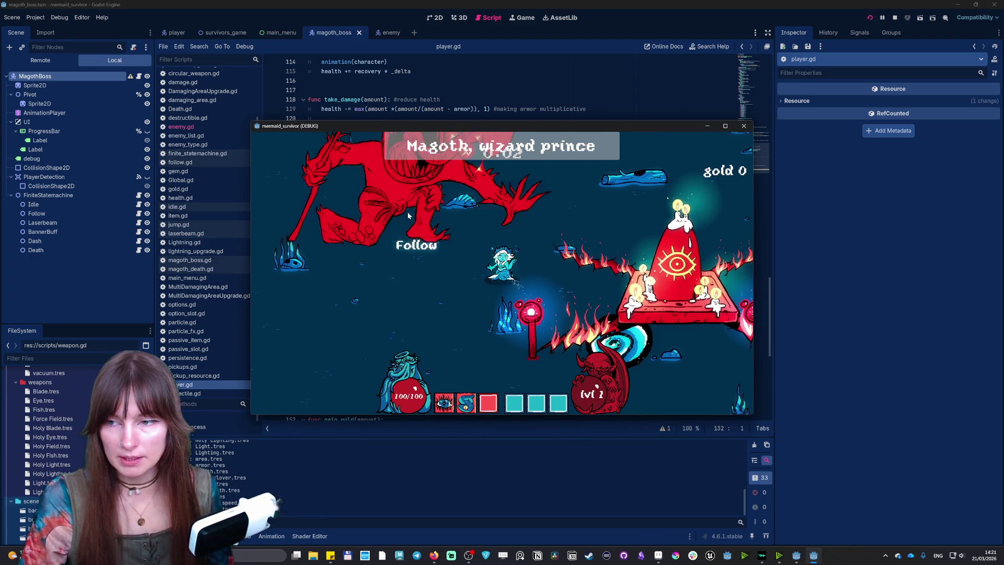
{"action": "key", "text": "s"}
{"action": "key", "text": "a"}
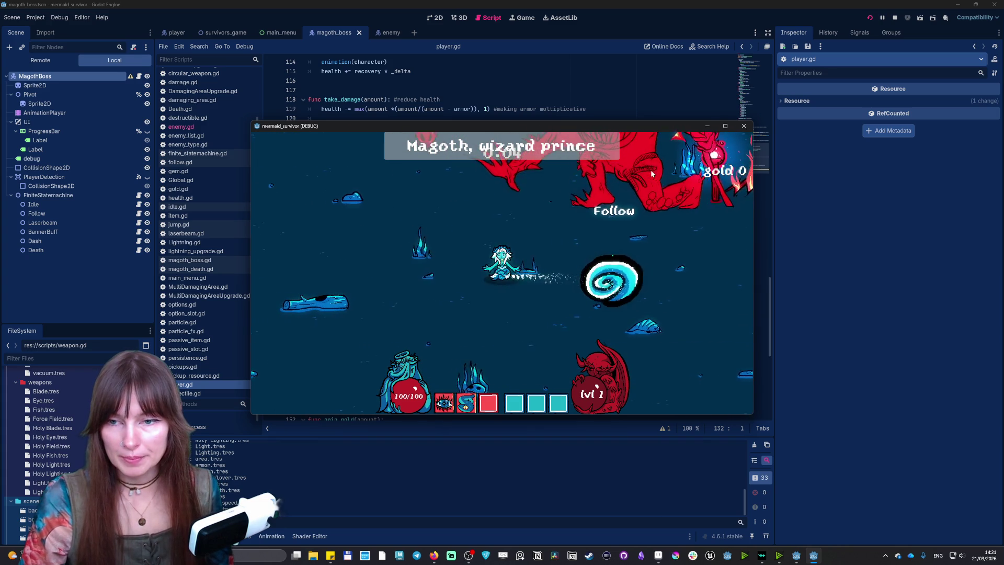
{"action": "key", "text": "d"}
{"action": "key", "text": "w"}
{"action": "key", "text": "s"}
{"action": "key", "text": "d"}
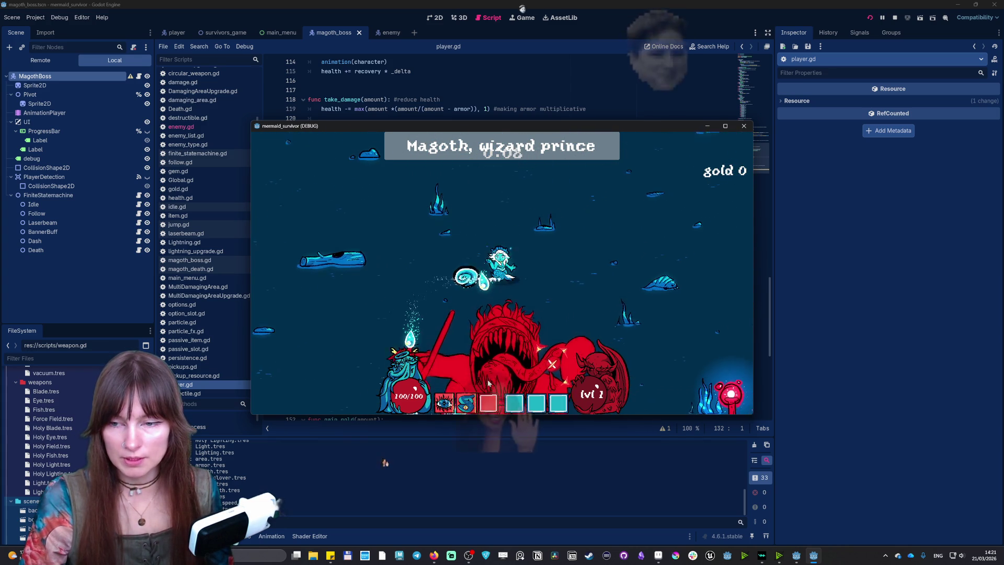
{"action": "key", "text": "s"}
{"action": "key", "text": "d"}
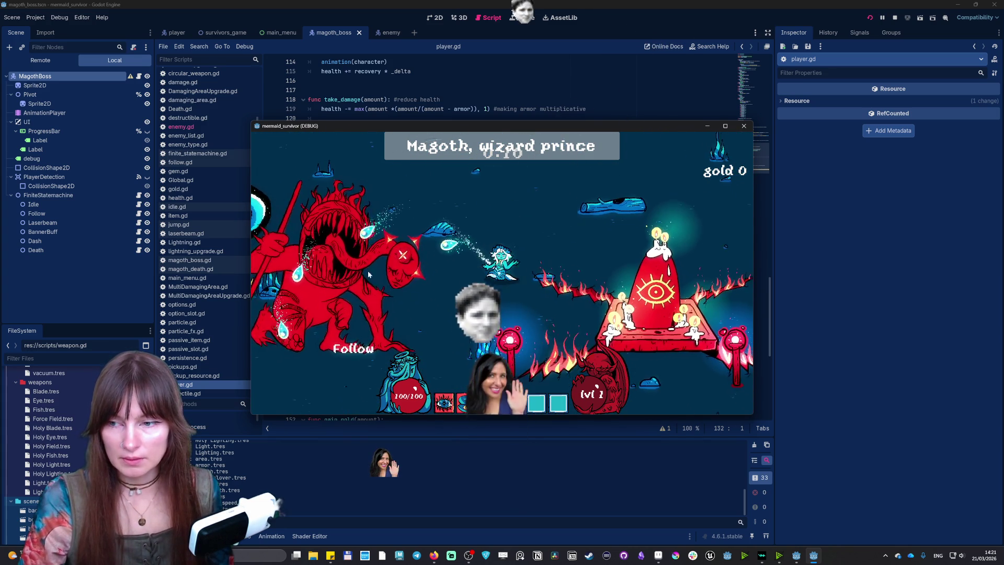
{"action": "key", "text": "s"}
{"action": "key", "text": "d"}
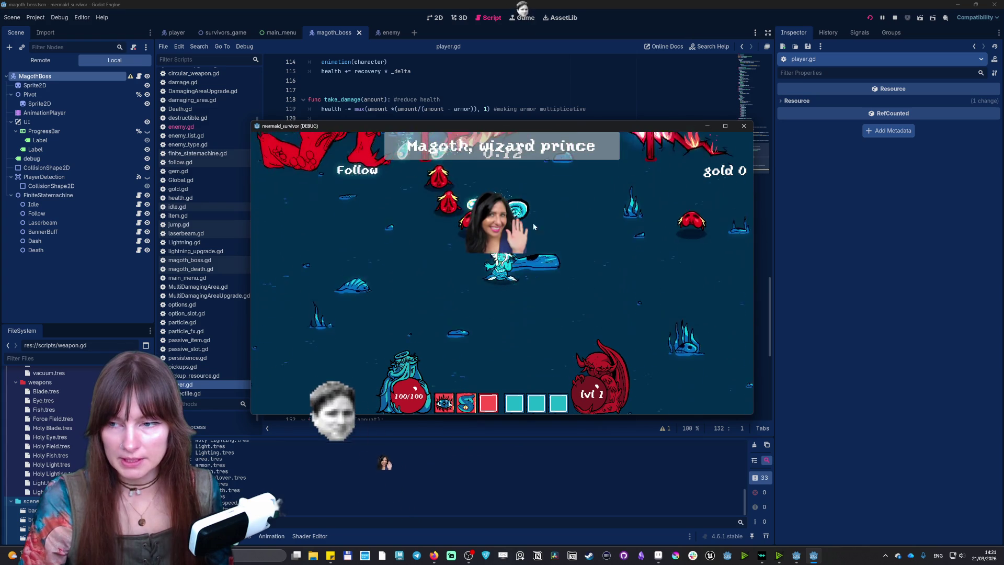
{"action": "key", "text": "d"}
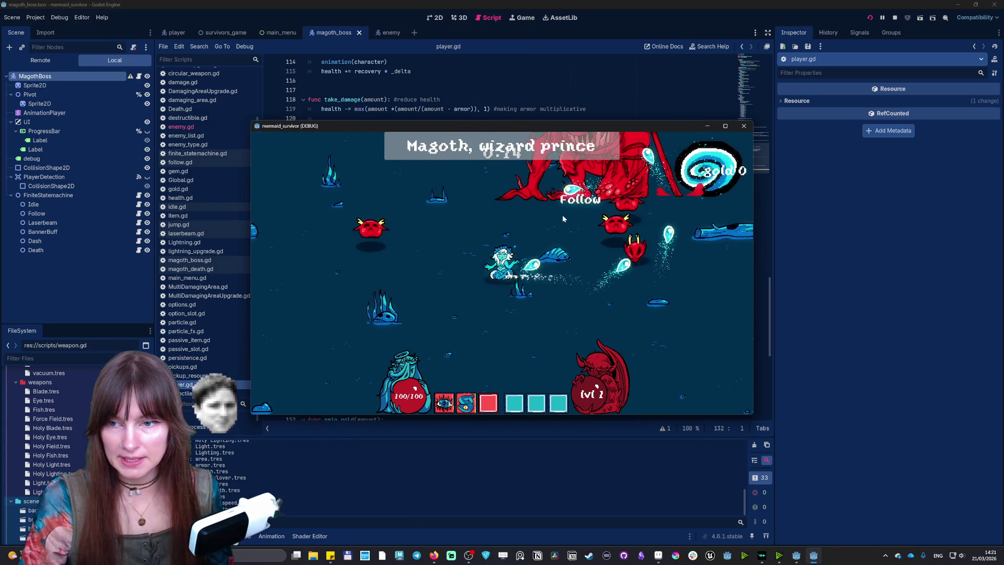
Step: Keep steering the mermaid around the boss until the game breaks at player.gd line 132
{"action": "key", "text": "w"}
{"action": "key", "text": "a"}
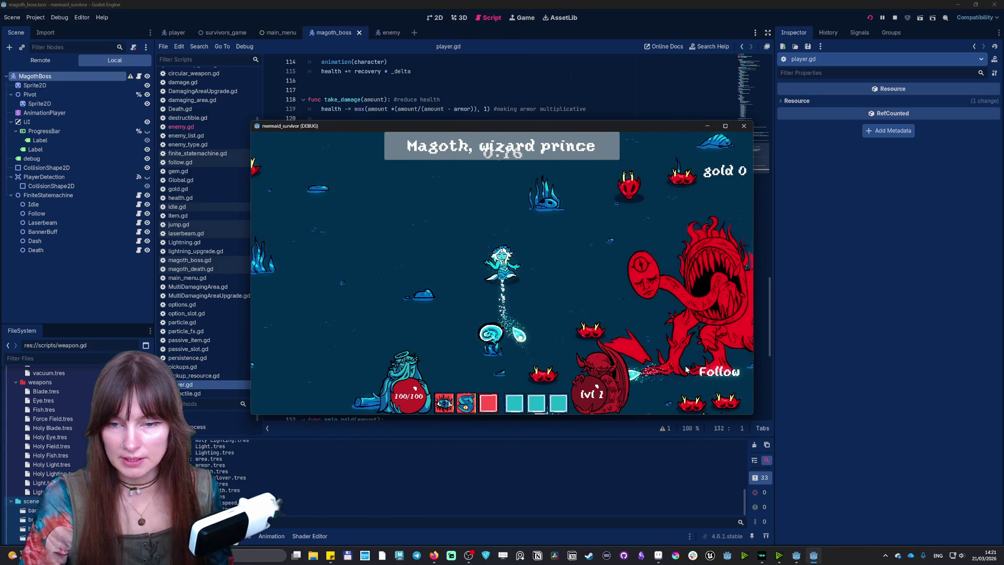
{"action": "key", "text": "w"}
{"action": "key", "text": "d"}
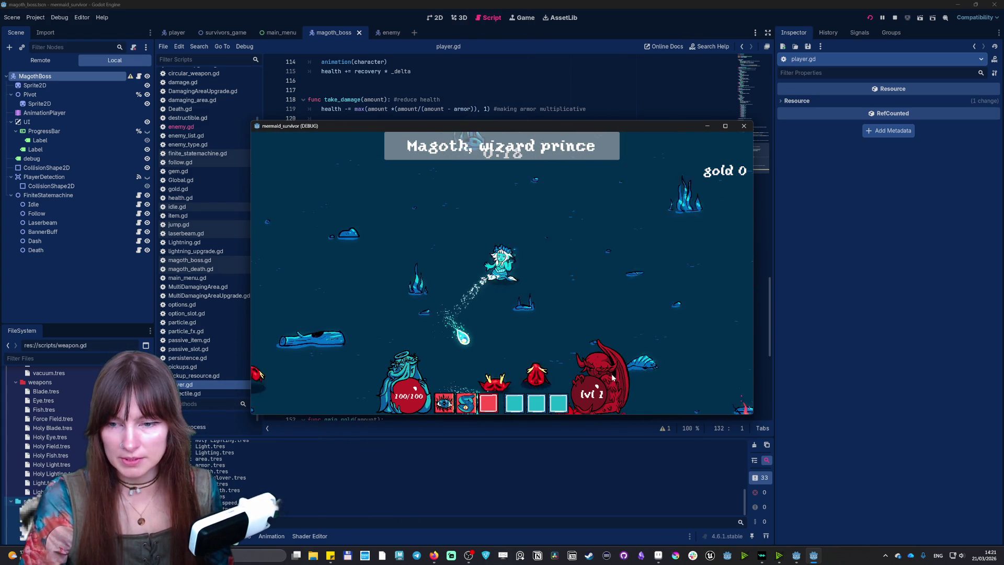
{"action": "key", "text": "a"}
{"action": "key", "text": "s"}
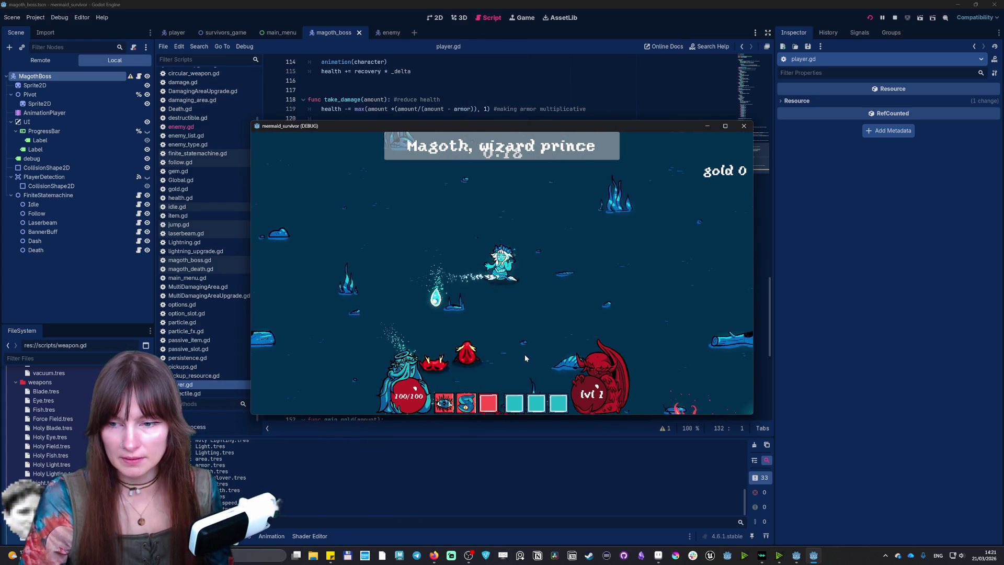
{"action": "key", "text": "d"}
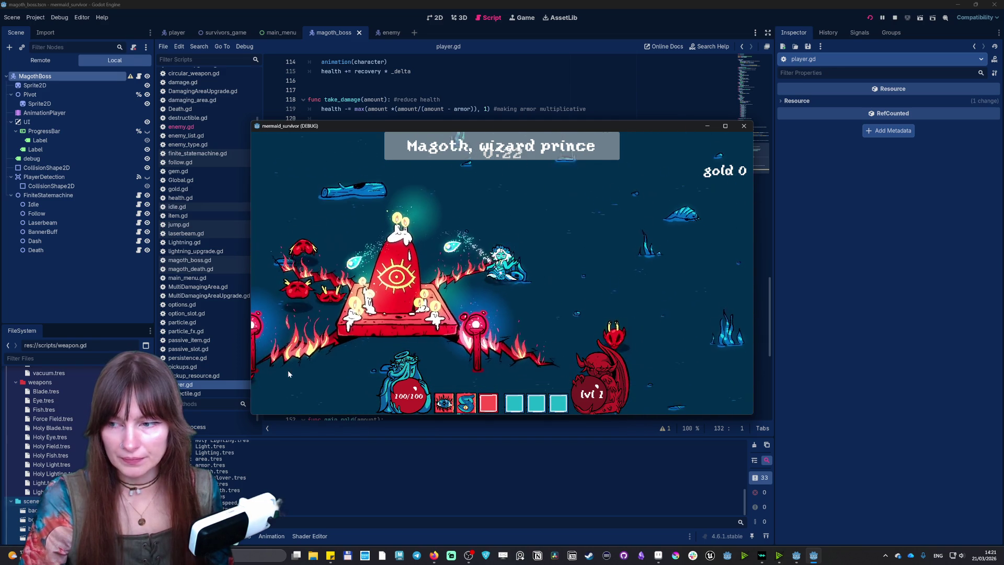
{"action": "key", "text": "s"}
{"action": "key", "text": "a"}
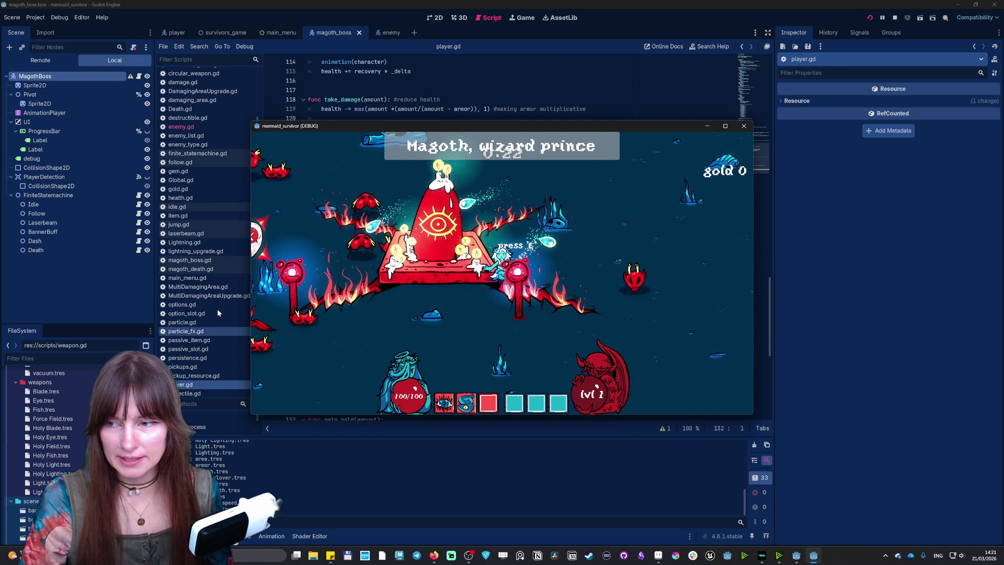
{"action": "key", "text": "d"}
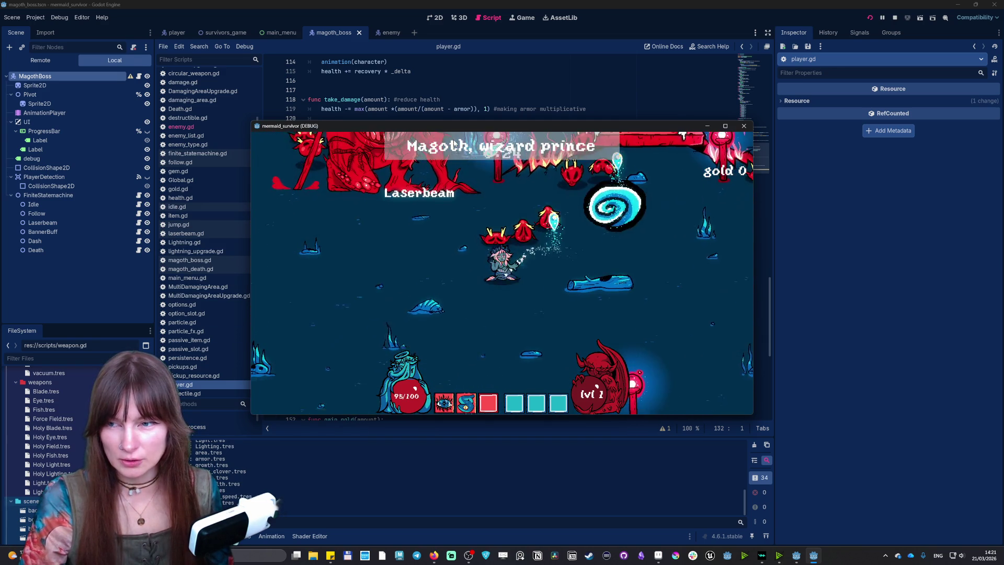
{"action": "key", "text": "s"}
{"action": "key", "text": "a"}
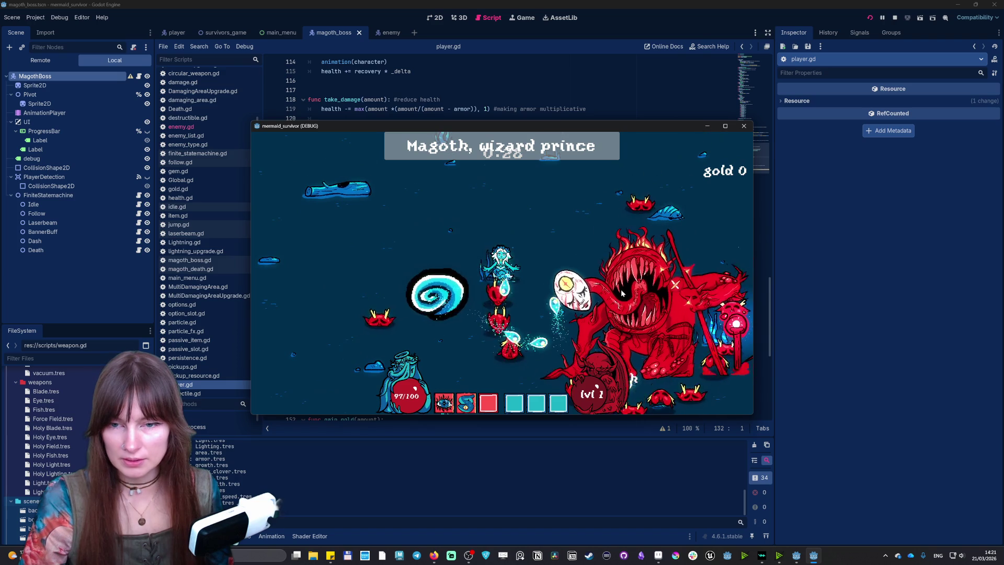
Step: Stop the game, restore line 132's take_damage indentation in player.gd, and relaunch the project
{"action": "type", "text": "w"}
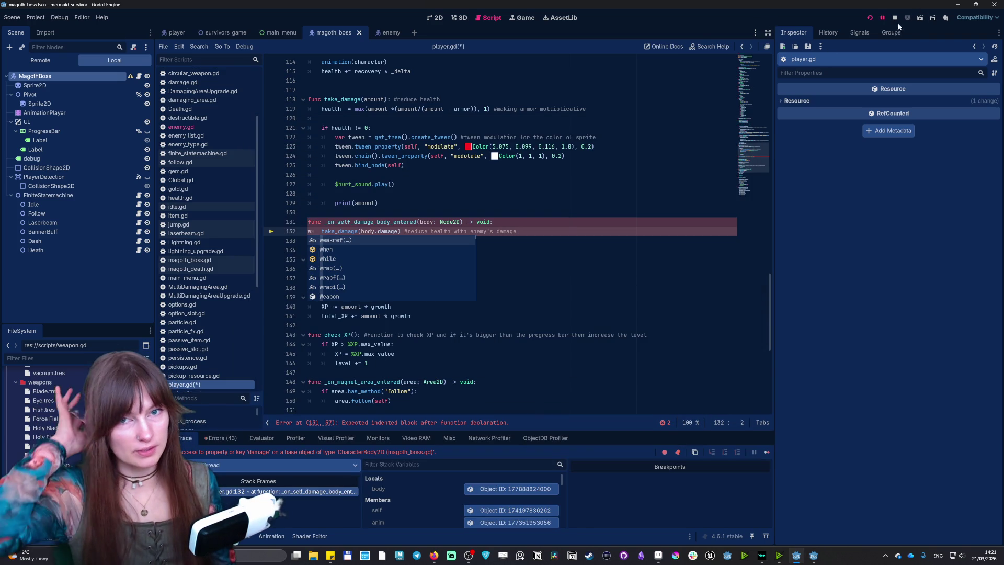
{"action": "left_click", "coordinate": [894, 17]}
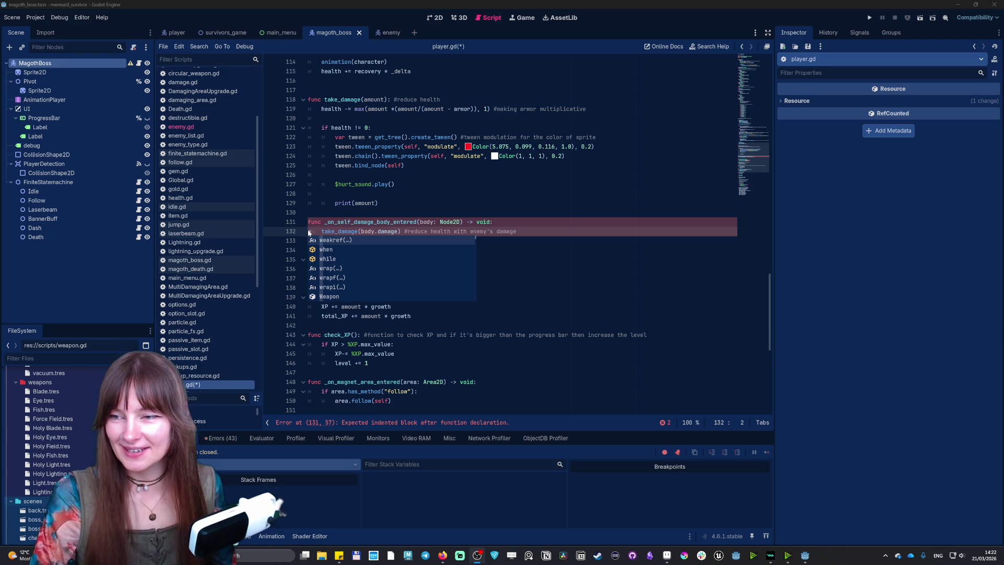
{"action": "key", "text": "Escape"}
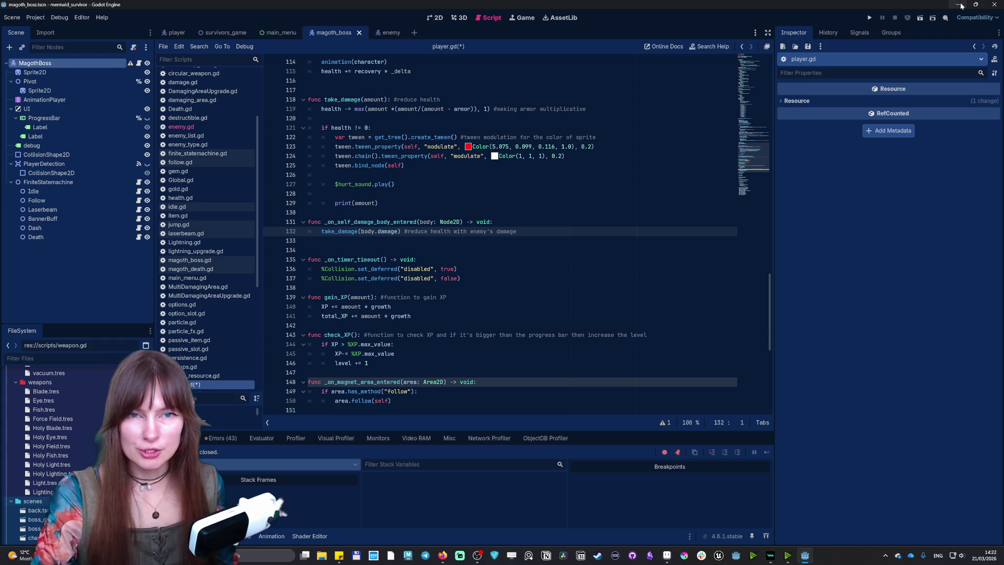
{"action": "left_click", "coordinate": [870, 17]}
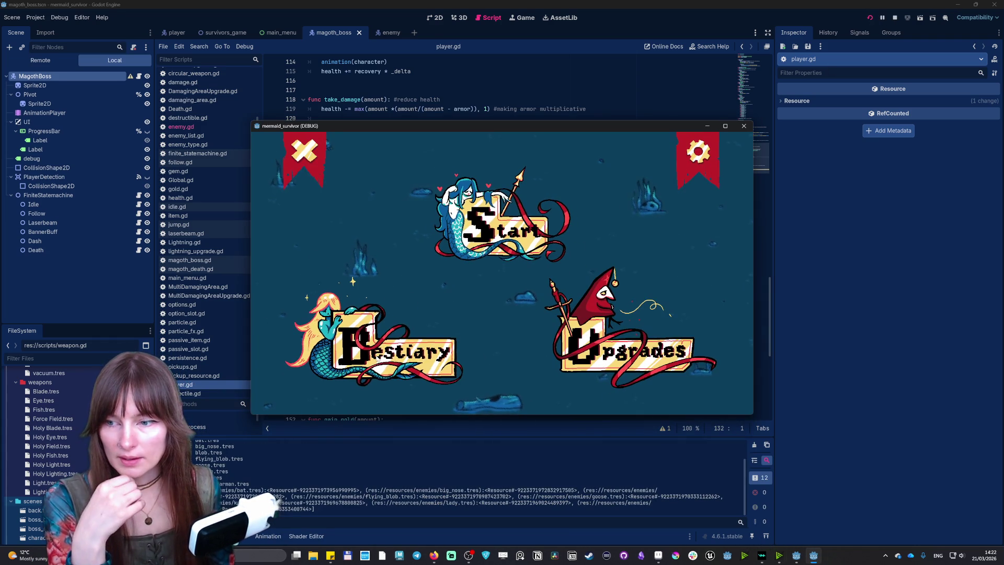
Step: Look through the game's Bestiary and options screens, then go to the Upgrades screen
{"action": "left_click", "coordinate": [377, 348]}
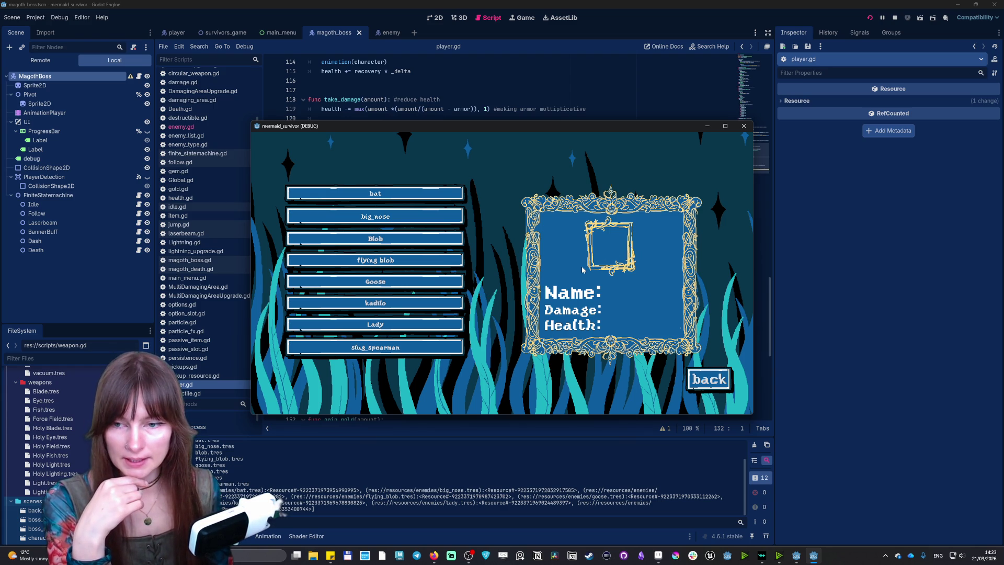
{"action": "left_click", "coordinate": [710, 379]}
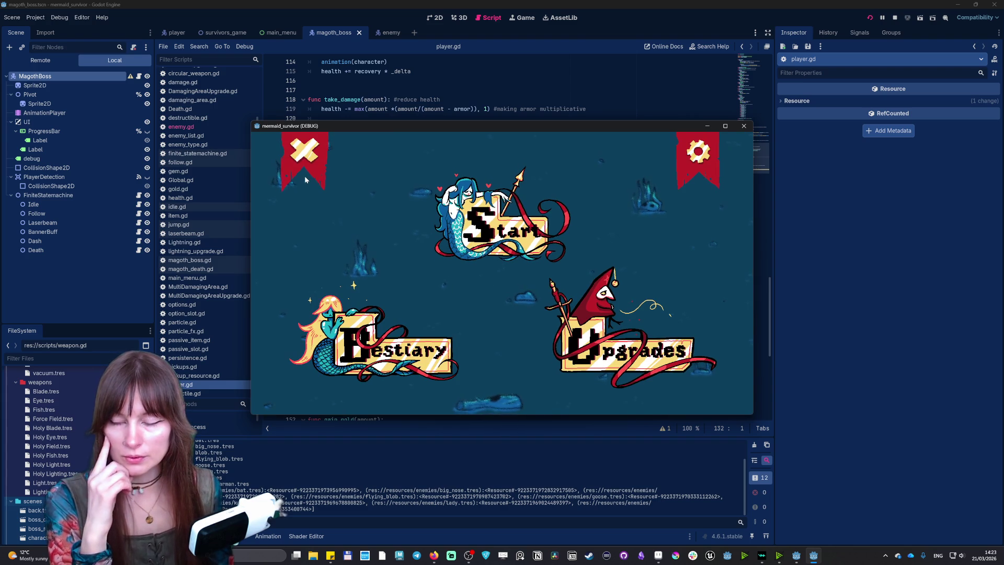
{"action": "left_click", "coordinate": [700, 157]}
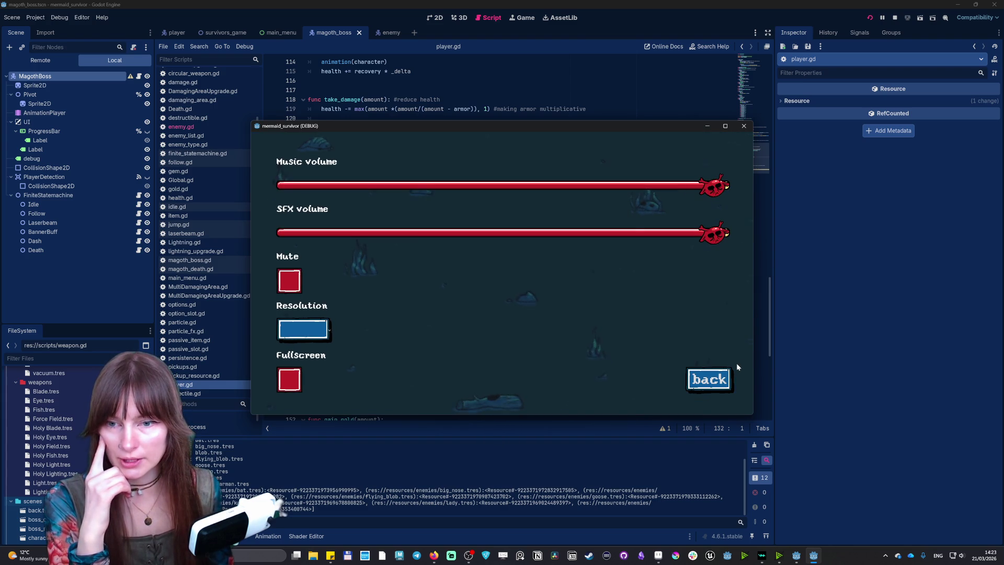
{"action": "left_click", "coordinate": [723, 380]}
{"action": "left_click", "coordinate": [659, 371]}
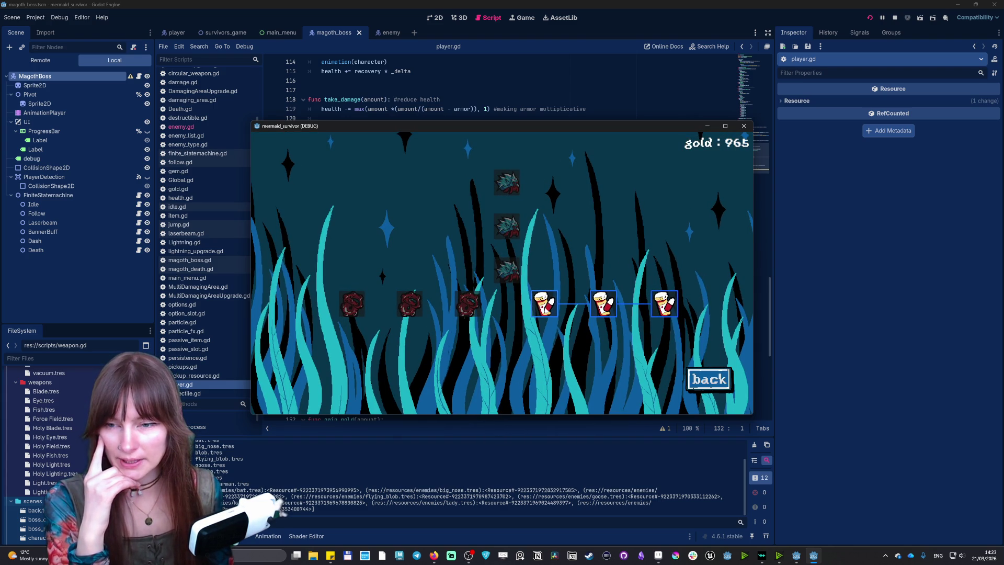
Step: Buy five upgrades: three up the vertical branch and two red ones left of centre
{"action": "left_click", "coordinate": [515, 277]}
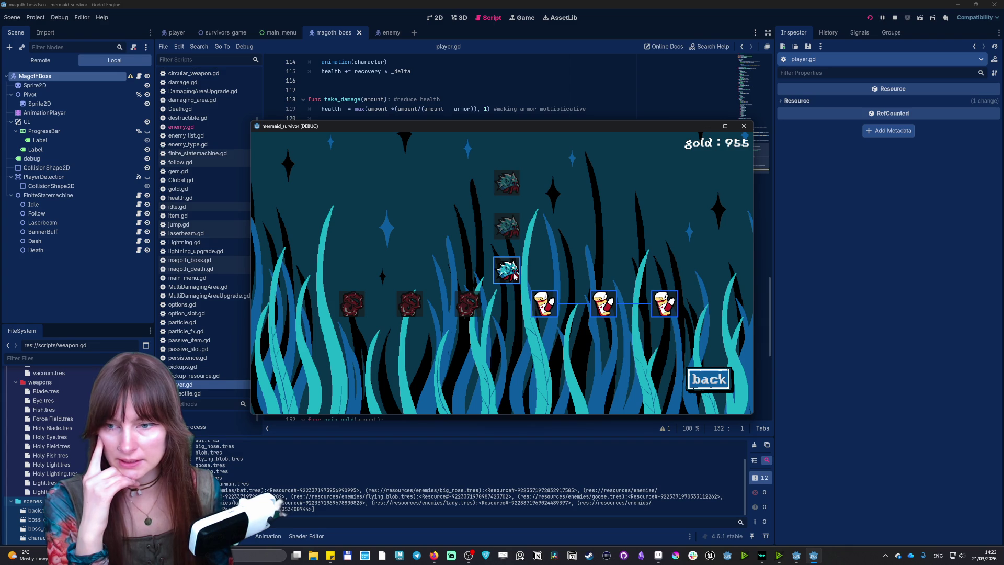
{"action": "left_click", "coordinate": [511, 231]}
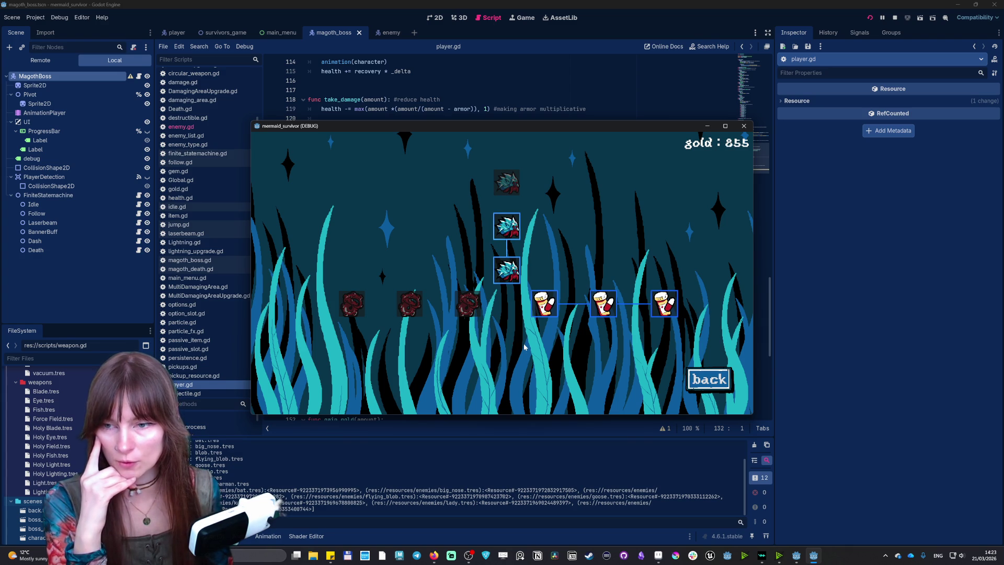
{"action": "left_click", "coordinate": [462, 314]}
{"action": "left_click", "coordinate": [418, 303]}
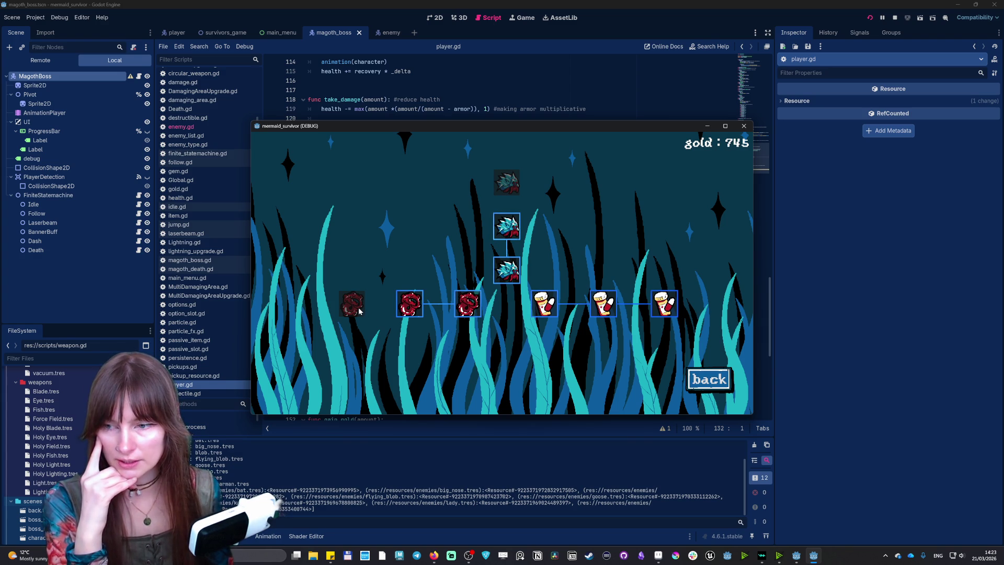
{"action": "left_click", "coordinate": [509, 188]}
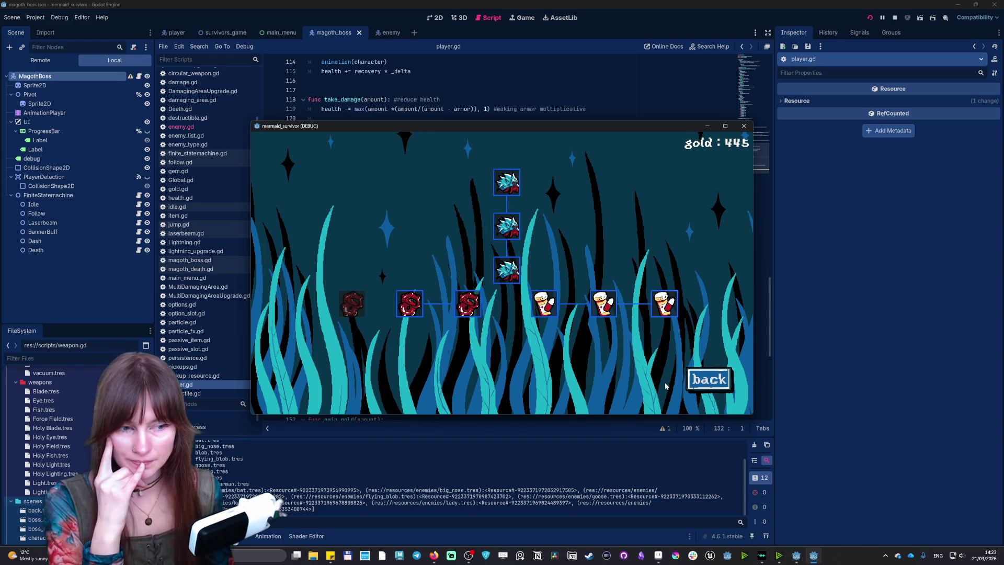
Step: Pass through the options back to the Upgrades screen, then open the player scene in the editor
{"action": "left_click", "coordinate": [708, 381]}
{"action": "left_click", "coordinate": [700, 147]}
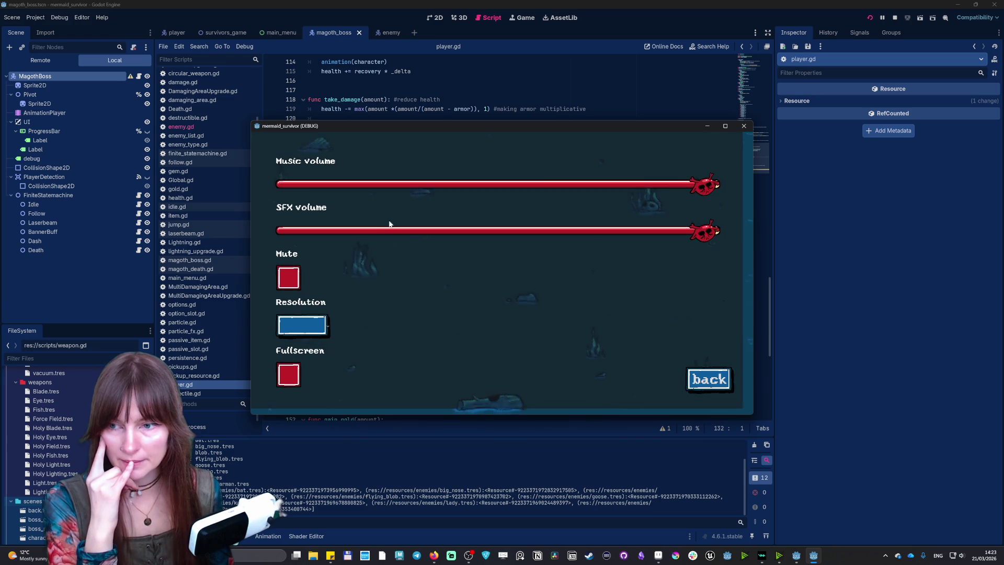
{"action": "left_click", "coordinate": [708, 379]}
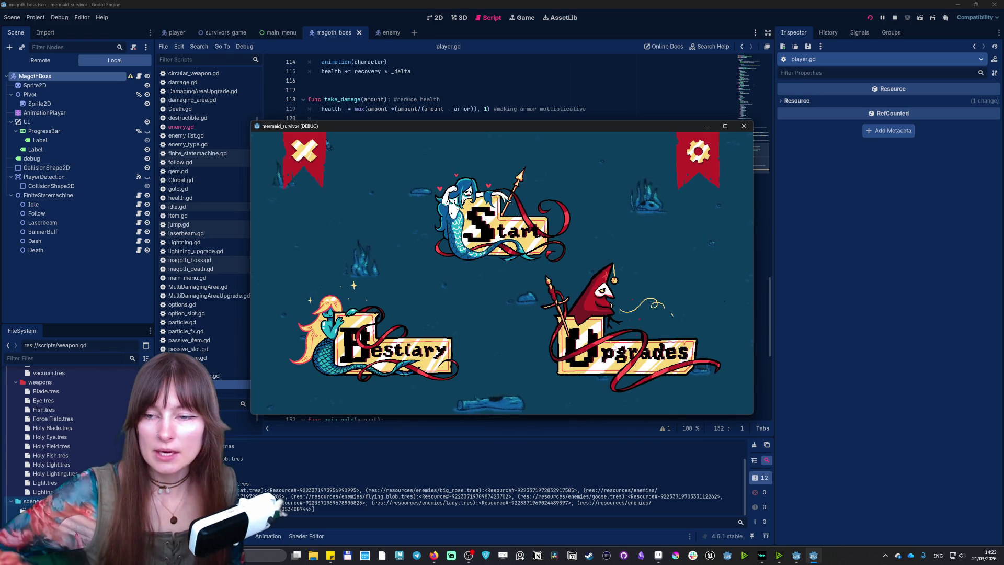
{"action": "left_click", "coordinate": [618, 346]}
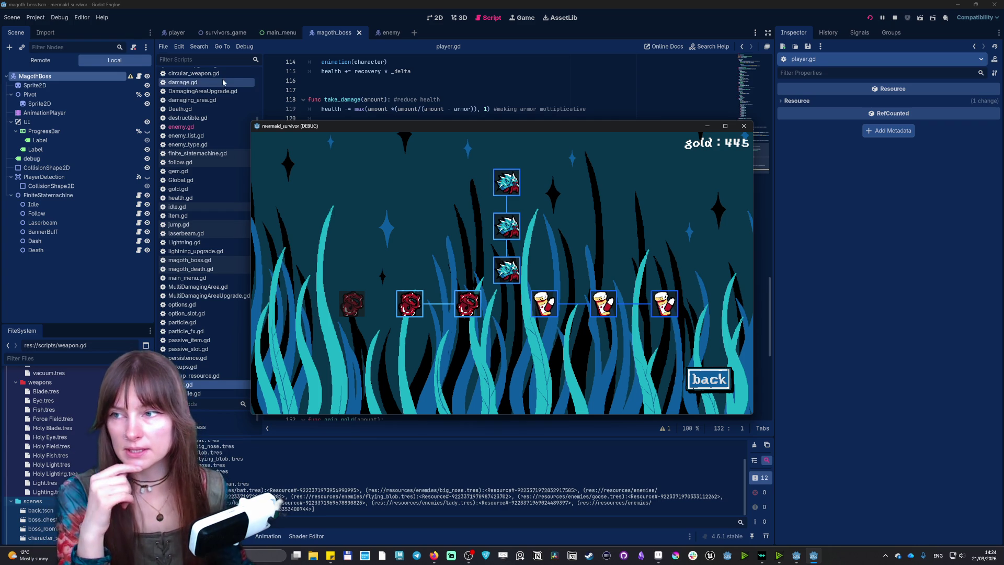
{"action": "left_click", "coordinate": [174, 33]}
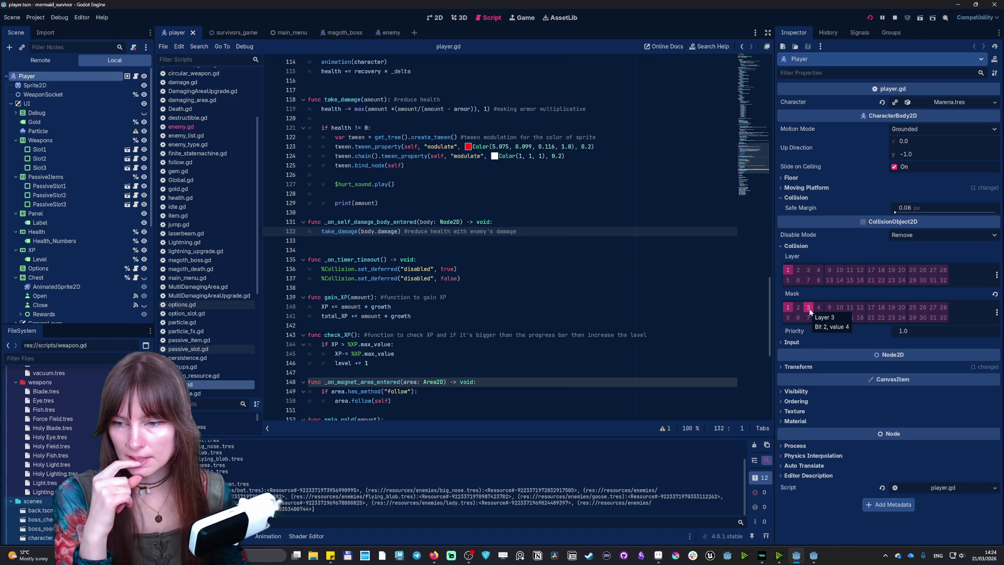
Step: Uncheck layer 3 so the Player's collision mask uses only layer 1, then switch to the magoth_boss scene
{"action": "left_click", "coordinate": [808, 308]}
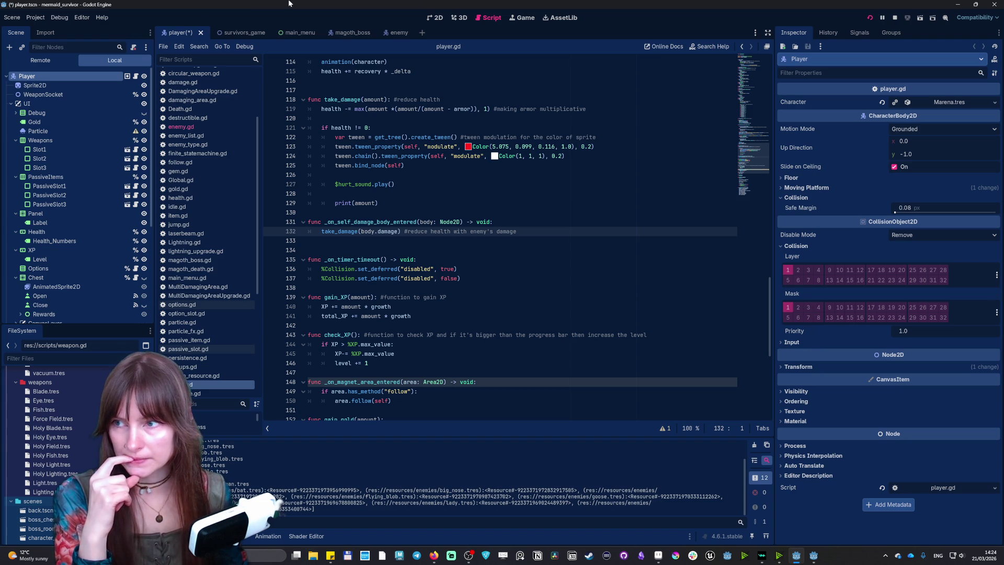
{"action": "left_click", "coordinate": [342, 33]}
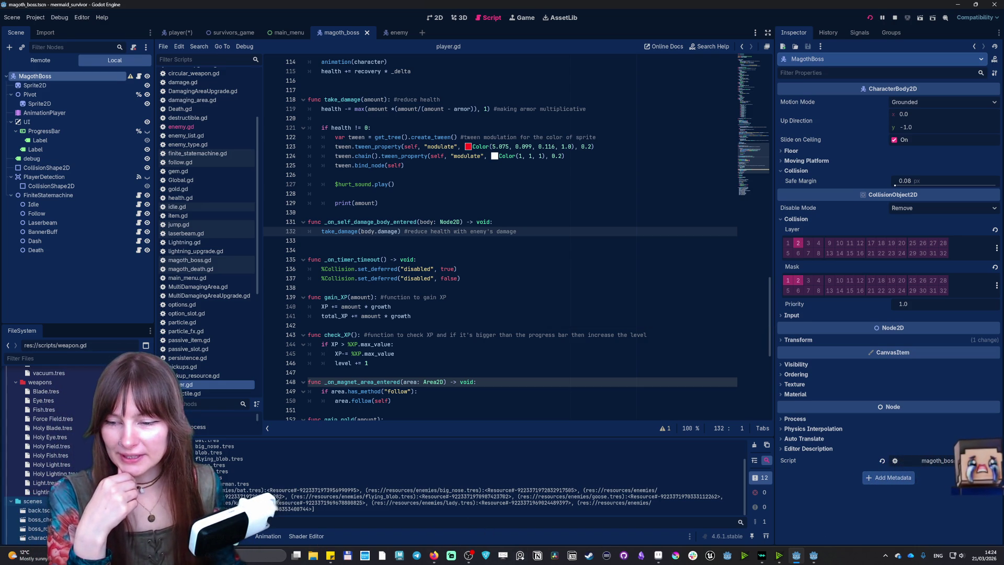
{"action": "mouse_move", "coordinate": [434, 555]}
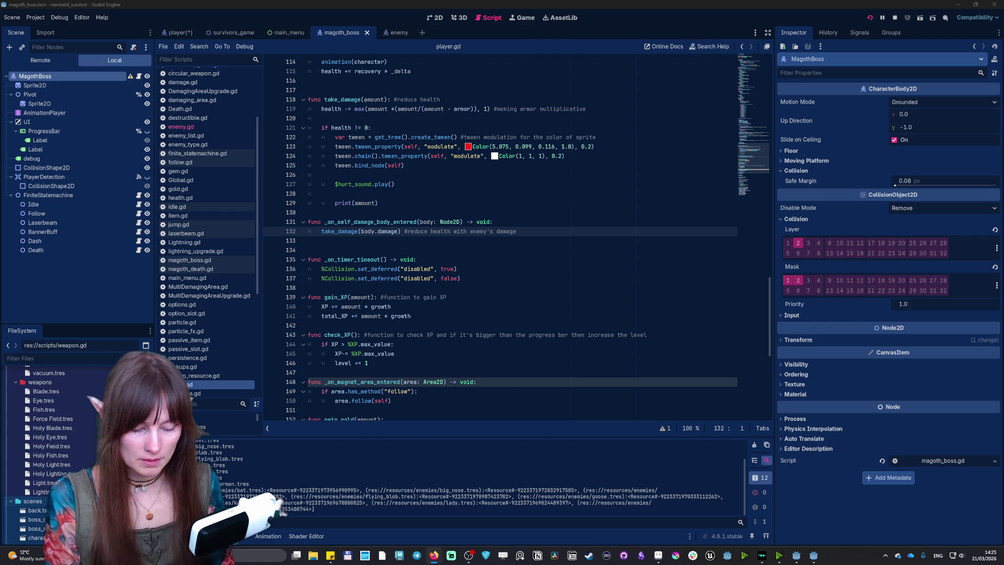
{"action": "left_click", "coordinate": [807, 488]}
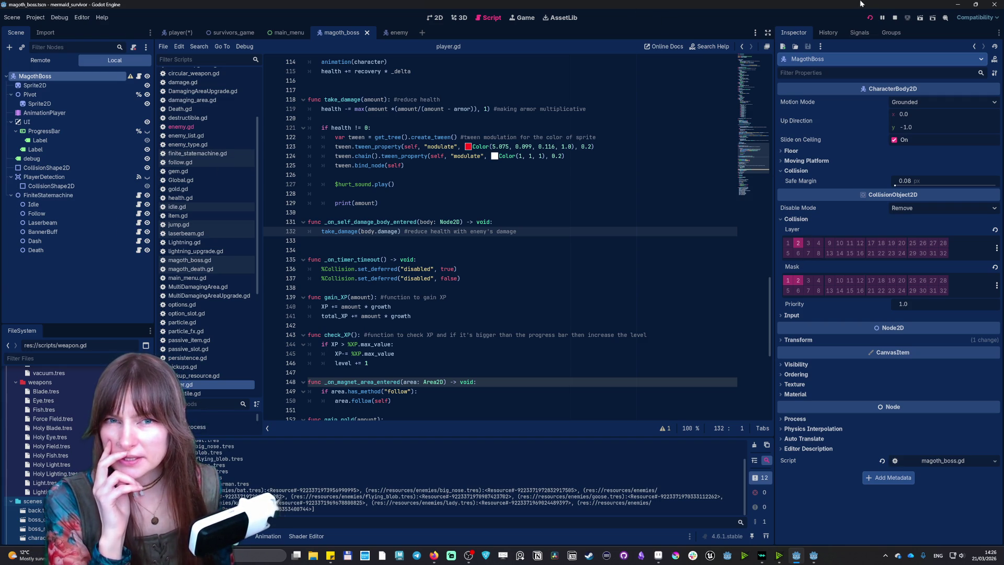
{"action": "left_click", "coordinate": [894, 17]}
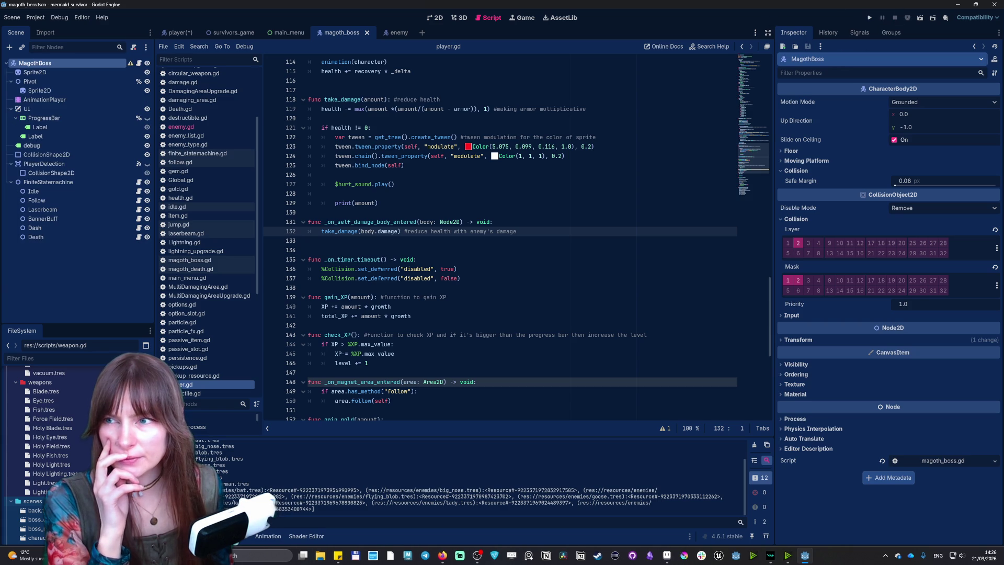
Step: Return to the player scene, then bring up Aseprite's Open File dialog
{"action": "left_click", "coordinate": [178, 34]}
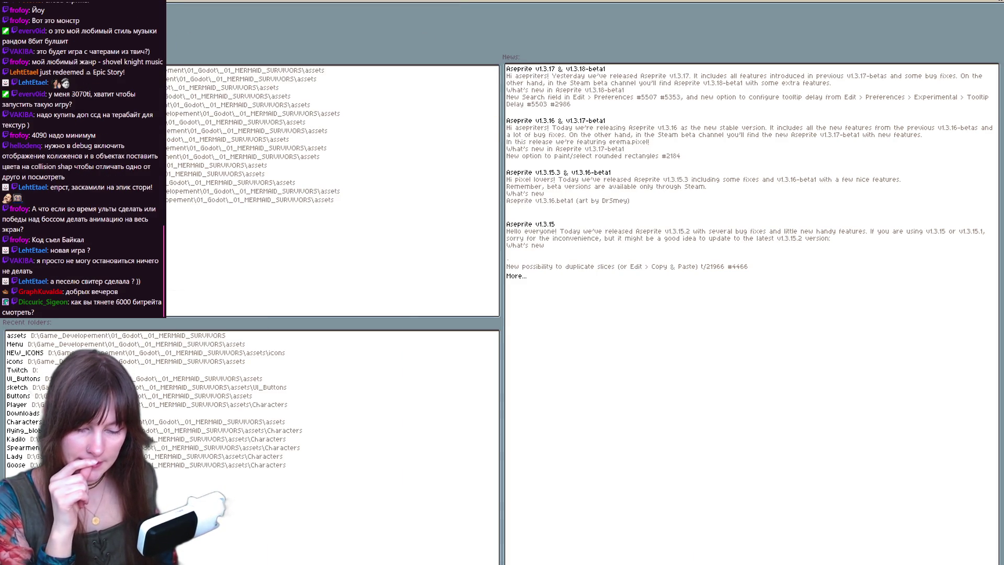
{"action": "key", "text": "ctrl+o"}
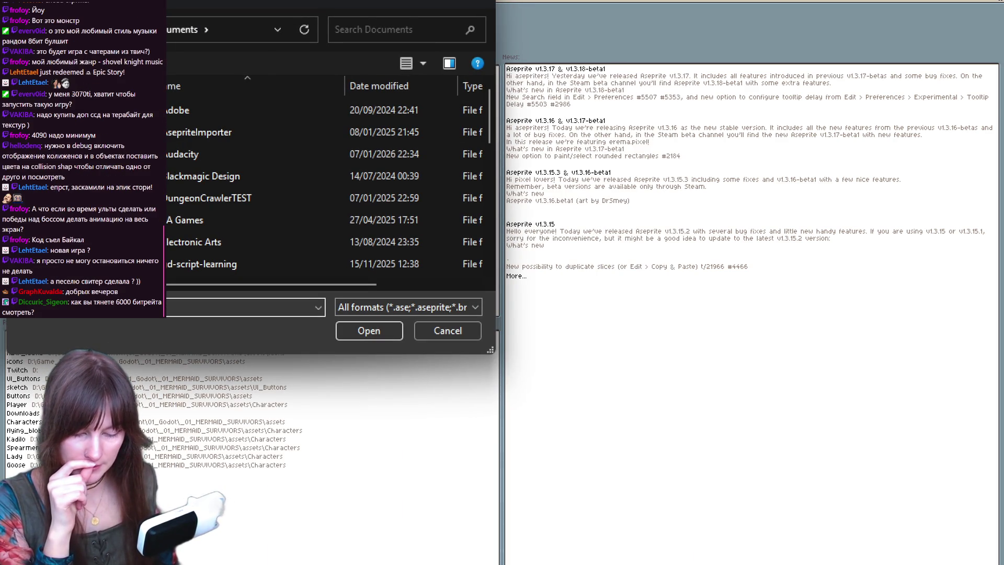
Step: Enlarge the Open dialog, browse into the assets\Menu folder and open Gui_03.ase
{"action": "mouse_move", "coordinate": [489, 346]}
{"action": "left_mouse_down"}
{"action": "mouse_move", "coordinate": [810, 552]}
{"action": "mouse_move", "coordinate": [881, 549]}
{"action": "left_mouse_up"}
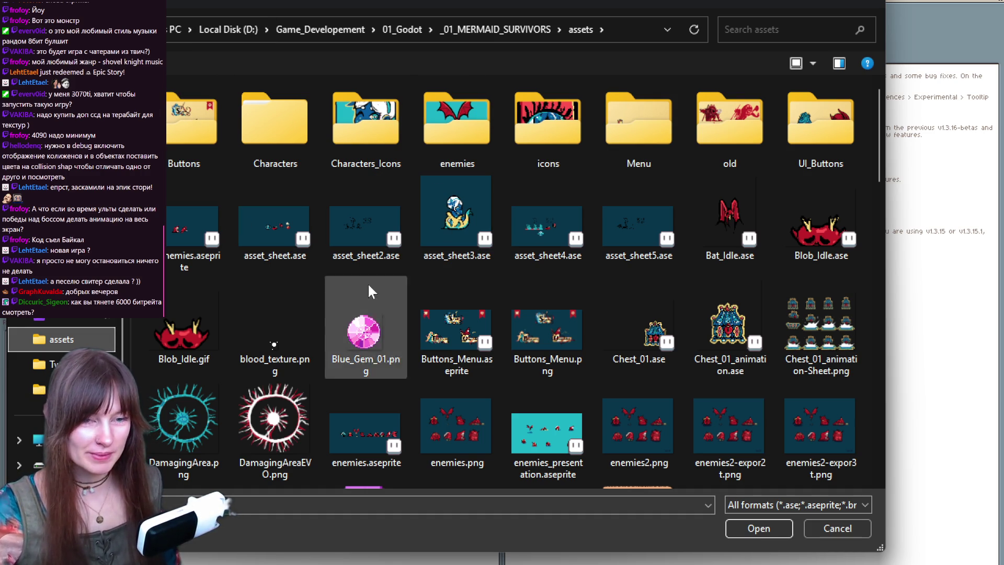
{"action": "scroll", "coordinate": [706, 247], "scroll_direction": "down", "scroll_amount": 5}
{"action": "scroll", "coordinate": [706, 247], "scroll_direction": "up", "scroll_amount": 5}
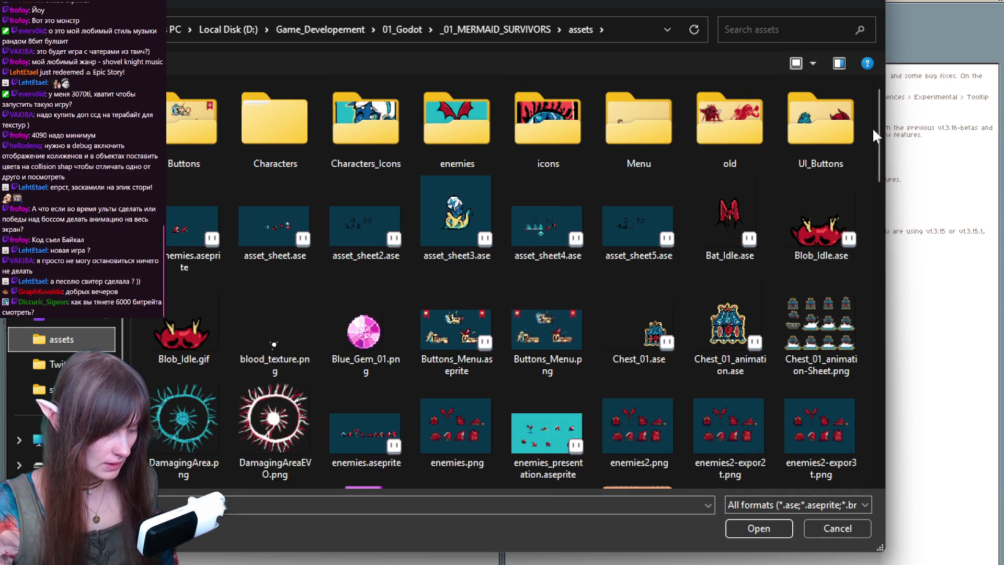
{"action": "scroll", "coordinate": [865, 129], "scroll_direction": "down", "scroll_amount": 1}
{"action": "mouse_move", "coordinate": [889, 141]}
{"action": "left_mouse_down"}
{"action": "mouse_move", "coordinate": [900, 131]}
{"action": "mouse_move", "coordinate": [914, 265]}
{"action": "mouse_move", "coordinate": [921, 403]}
{"action": "mouse_move", "coordinate": [905, 447]}
{"action": "mouse_move", "coordinate": [867, 280]}
{"action": "mouse_move", "coordinate": [880, 100]}
{"action": "left_mouse_up"}
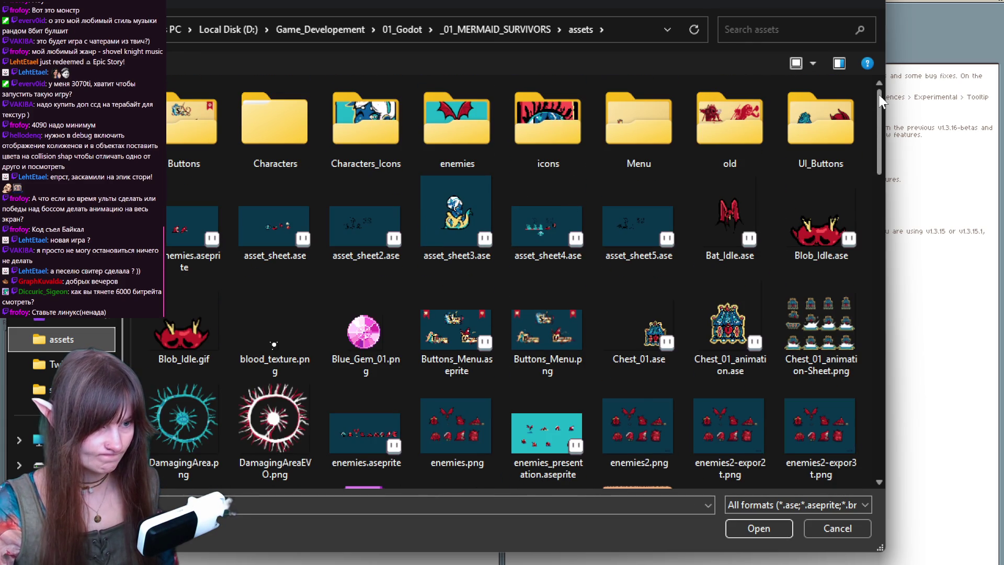
{"action": "mouse_move", "coordinate": [880, 100]}
{"action": "left_mouse_down"}
{"action": "mouse_move", "coordinate": [887, 149]}
{"action": "mouse_move", "coordinate": [856, 95]}
{"action": "left_mouse_up"}
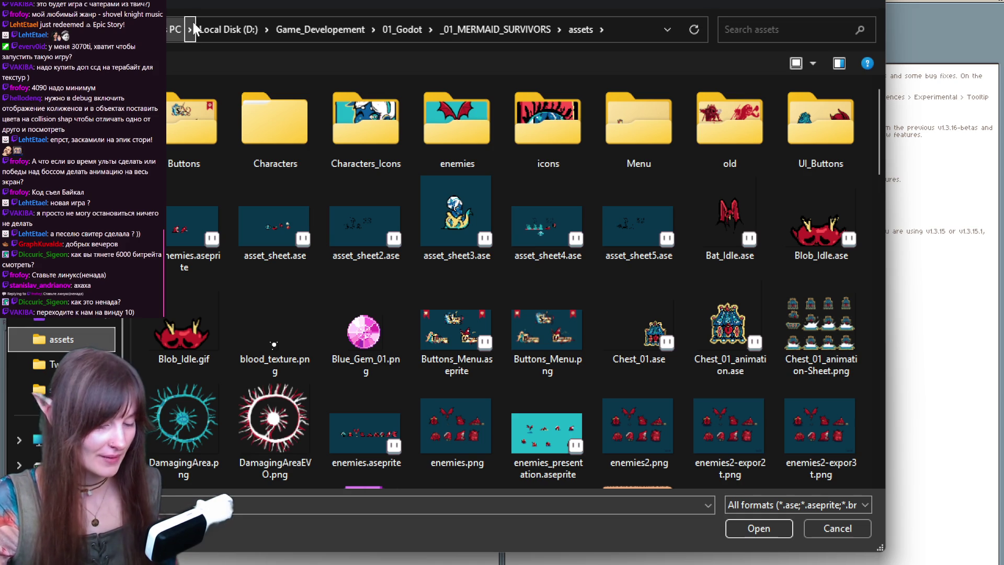
{"action": "double_click", "coordinate": [629, 132]}
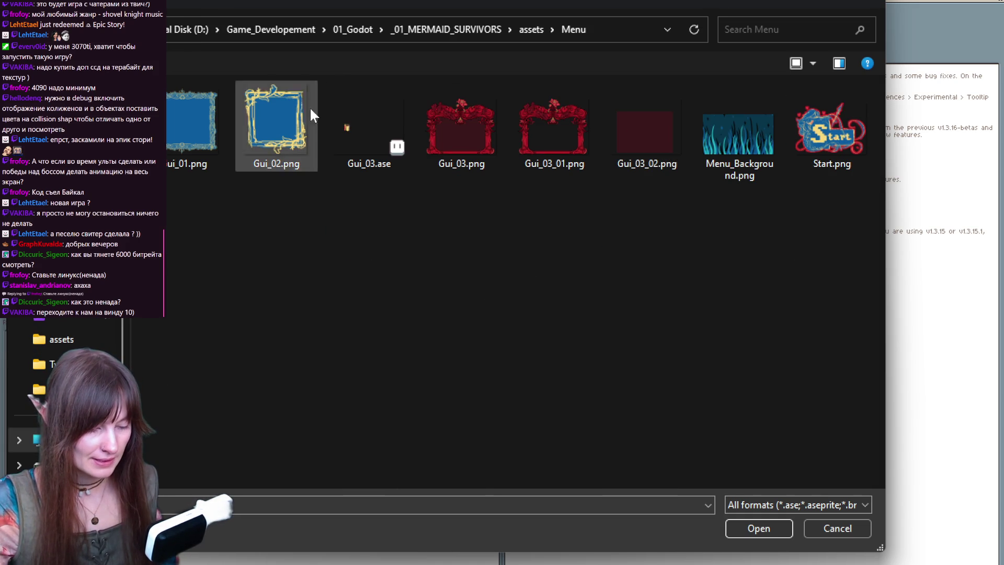
{"action": "double_click", "coordinate": [365, 121]}
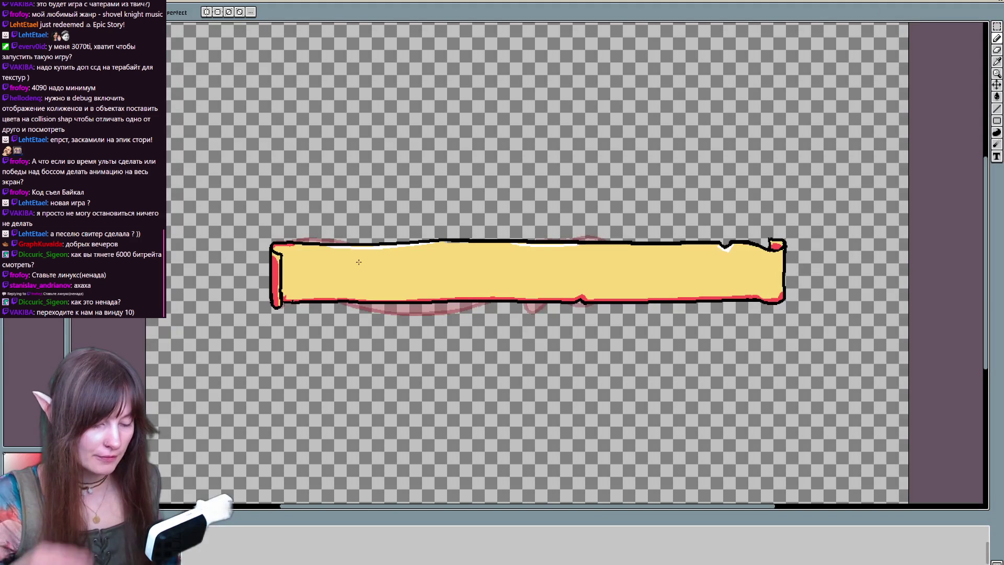
Step: Preview the Gui_03 banner animation, then create a blank transparent 1920x1080 RGBA sprite
{"action": "key", "text": "Return"}
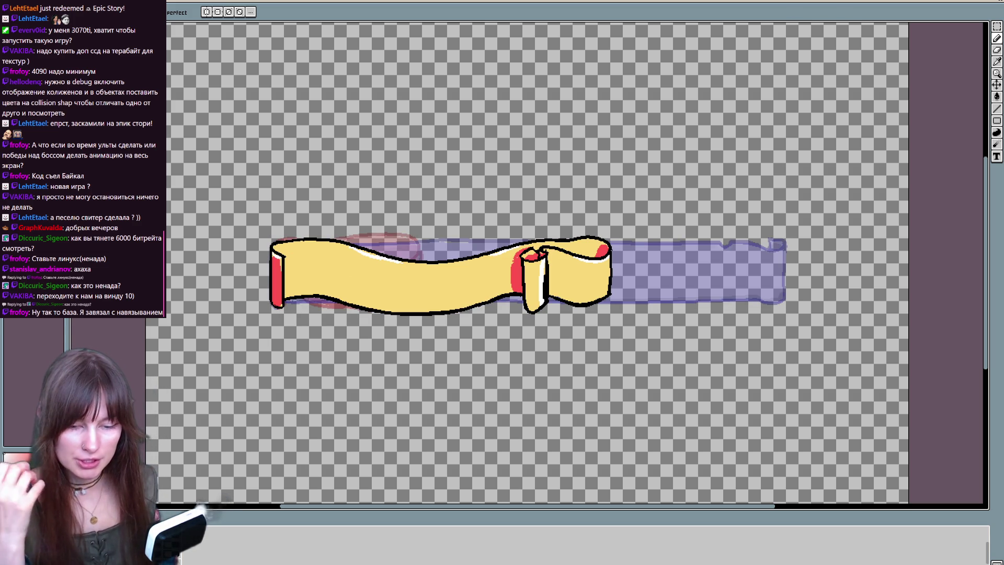
{"action": "key", "text": "ctrl+n"}
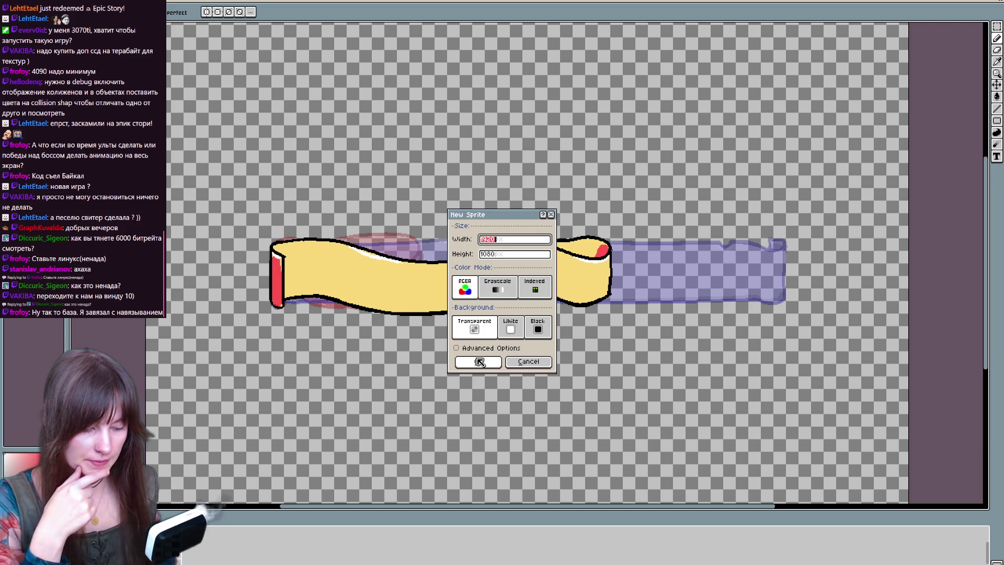
{"action": "left_click", "coordinate": [478, 362]}
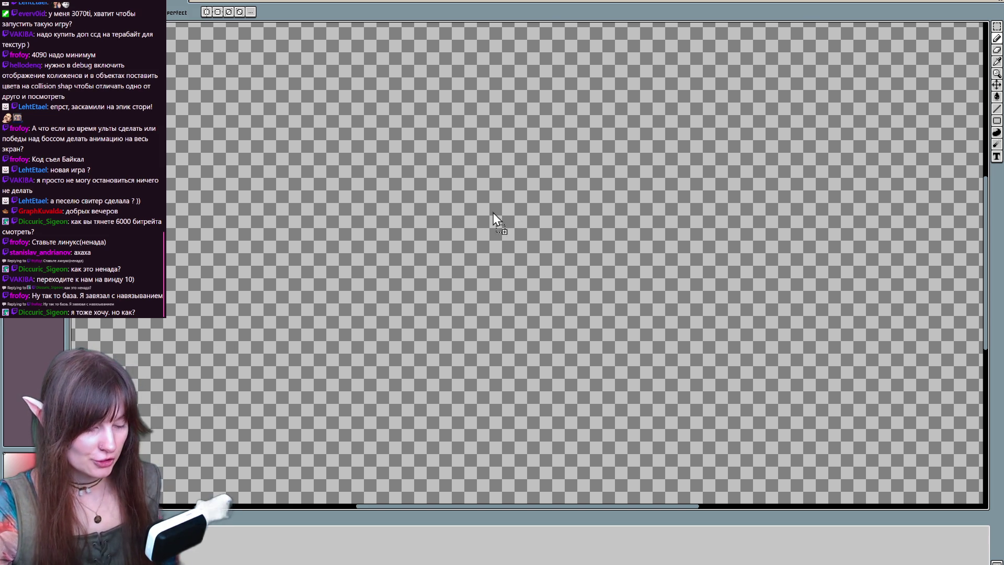
Step: Load Gui_01, Gui_02 and Gui_03.png as animation frames, then step to the blue-gold frame
{"action": "left_click_drag", "start_coordinate": [808, 4], "coordinate": [482, 218]}
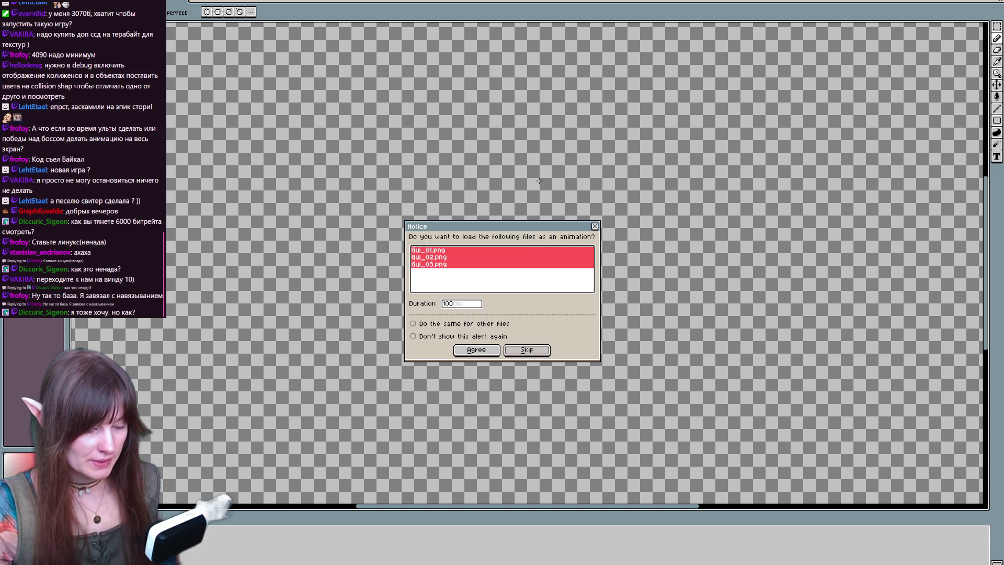
{"action": "left_click", "coordinate": [477, 350]}
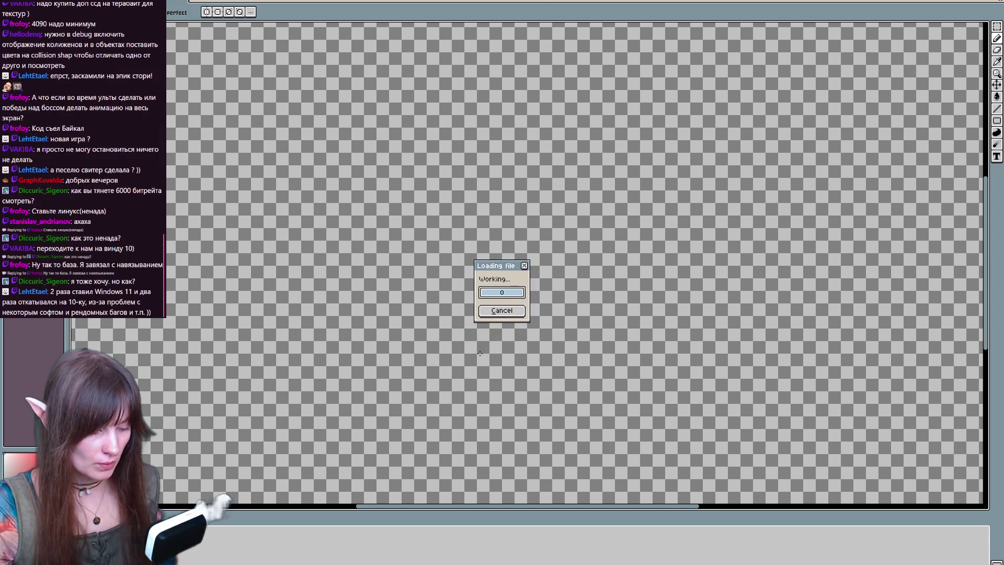
{"action": "scroll", "coordinate": [381, 394], "scroll_direction": "up", "scroll_amount": 1}
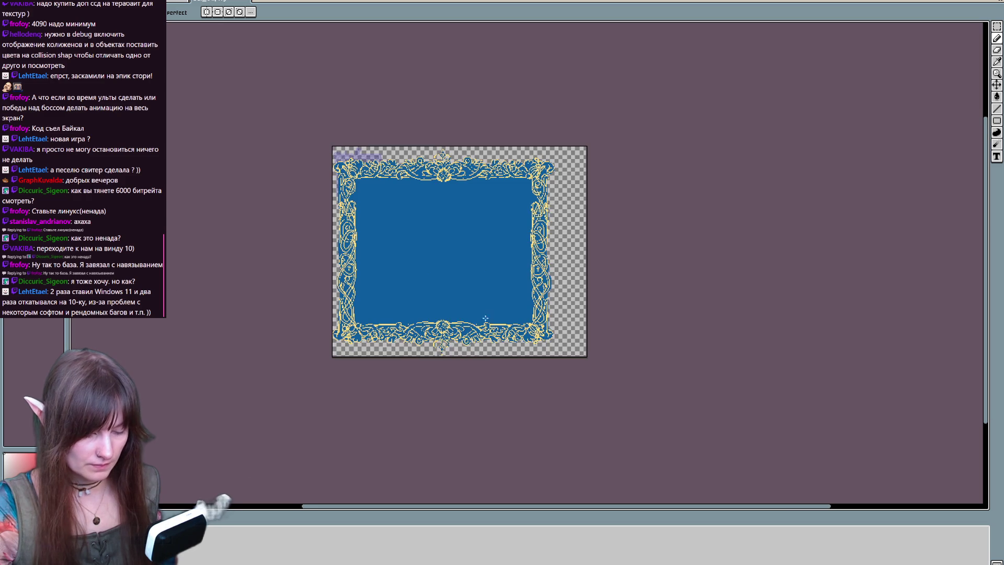
{"action": "scroll", "coordinate": [328, 422], "scroll_direction": "up", "scroll_amount": 1}
{"action": "key", "text": "Right"}
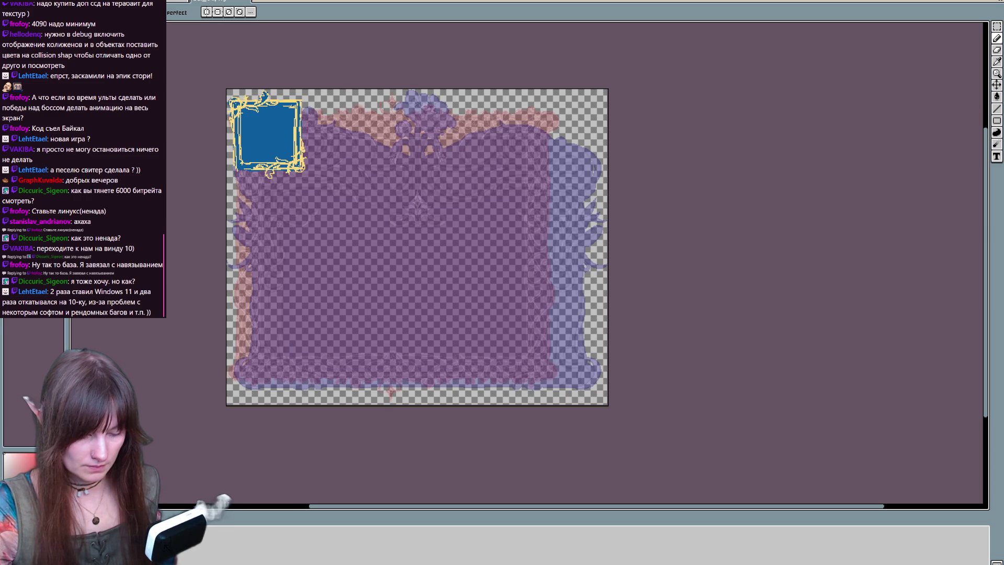
{"action": "key", "text": "Right"}
{"action": "key", "text": "Right"}
{"action": "key", "text": "Right"}
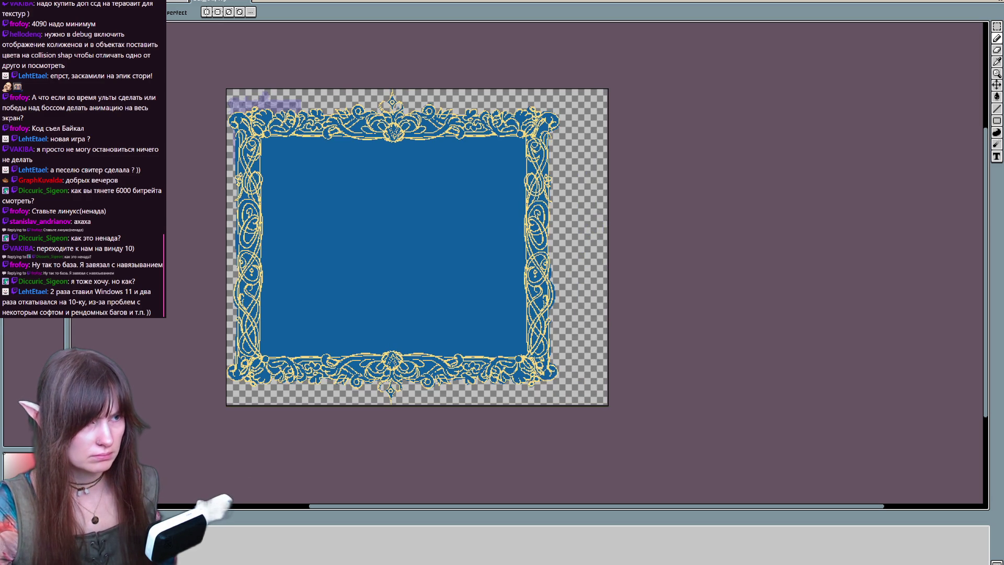
{"action": "key", "text": "Right"}
{"action": "key", "text": "Right"}
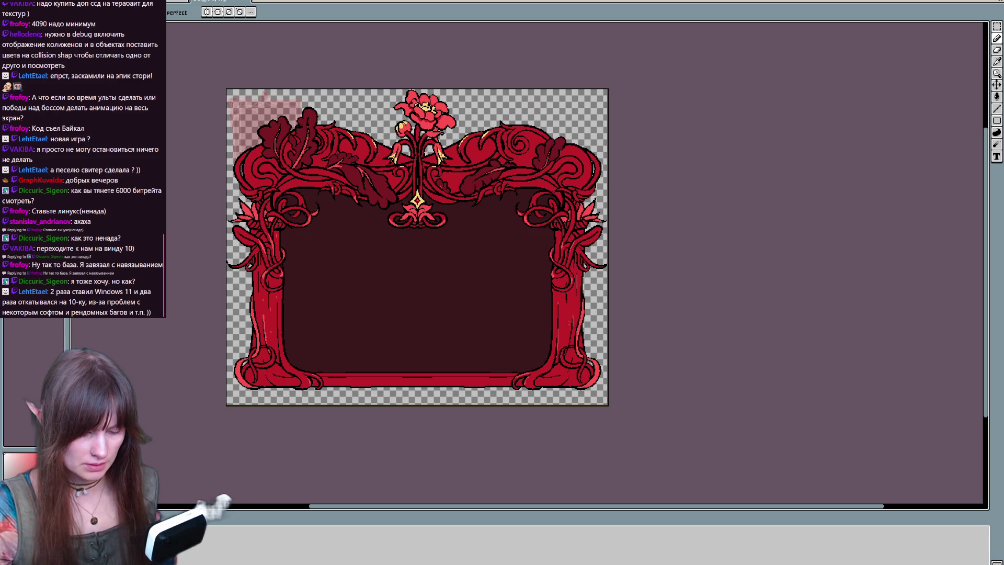
{"action": "key", "text": "Right"}
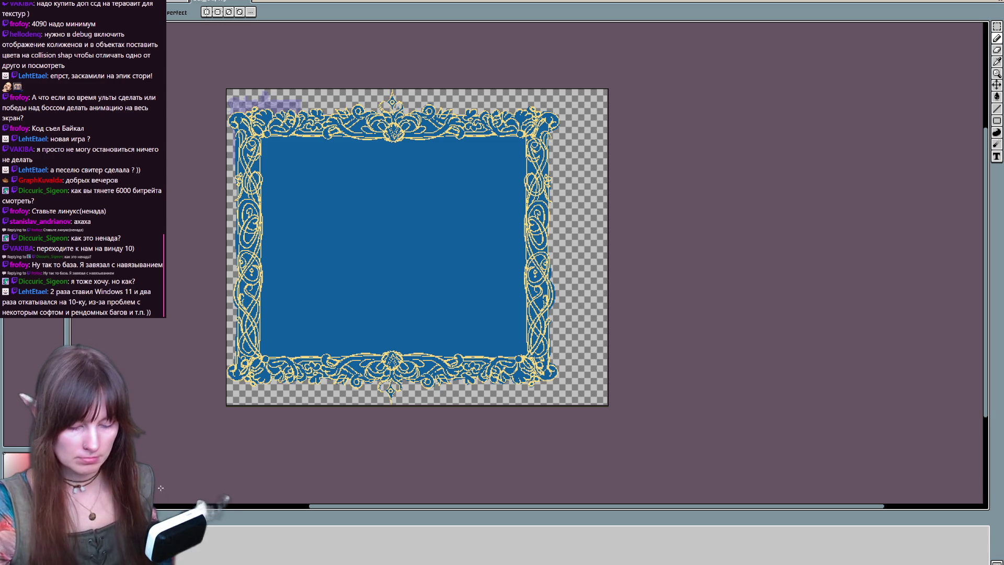
{"action": "key", "text": "ctrl+z"}
{"action": "key", "text": "ctrl+y"}
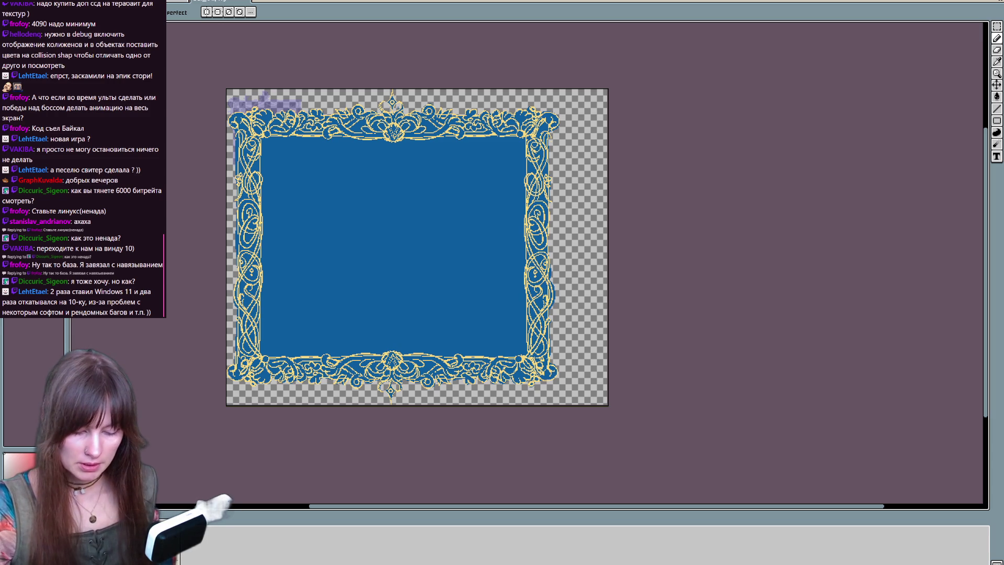
Step: Add a new layer to hold the vine line art
{"action": "right_click", "coordinate": [206, 537]}
{"action": "left_click", "coordinate": [208, 537]}
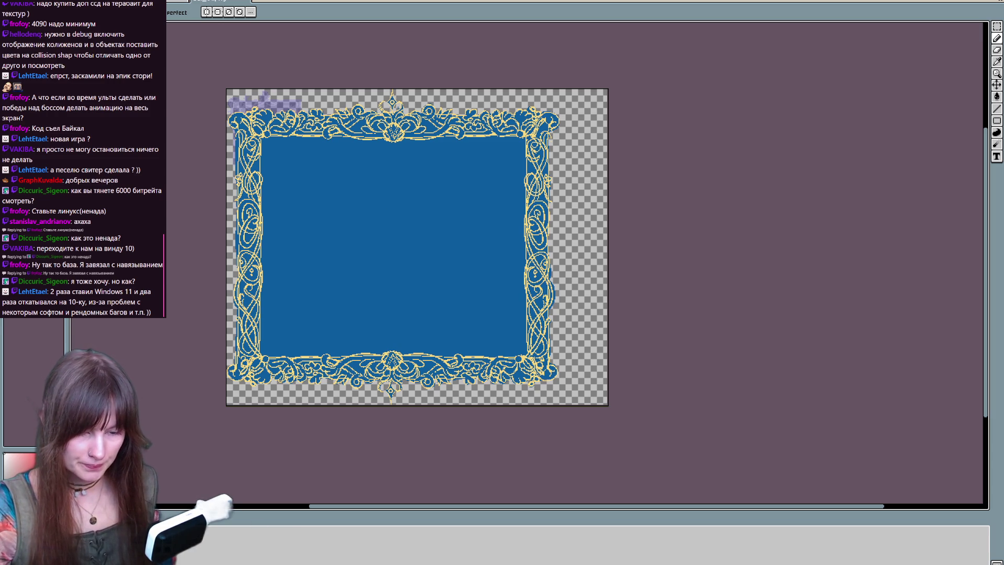
{"action": "mouse_move", "coordinate": [105, 17]}
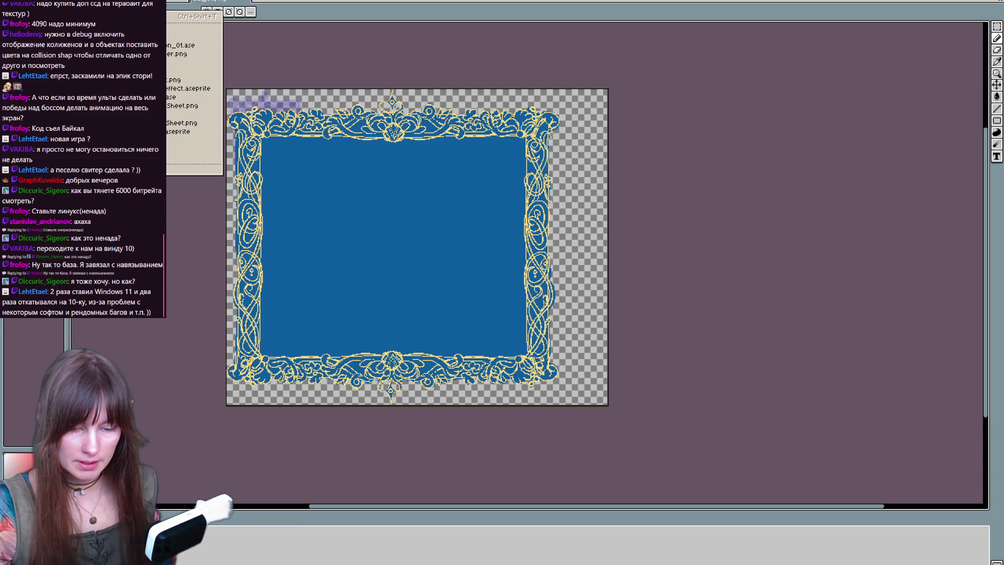
{"action": "key", "text": "ctrl+shift+s"}
Step: Save the frame animation as an .ase file in the assets/Menu folder
{"action": "left_click", "coordinate": [173, 466]}
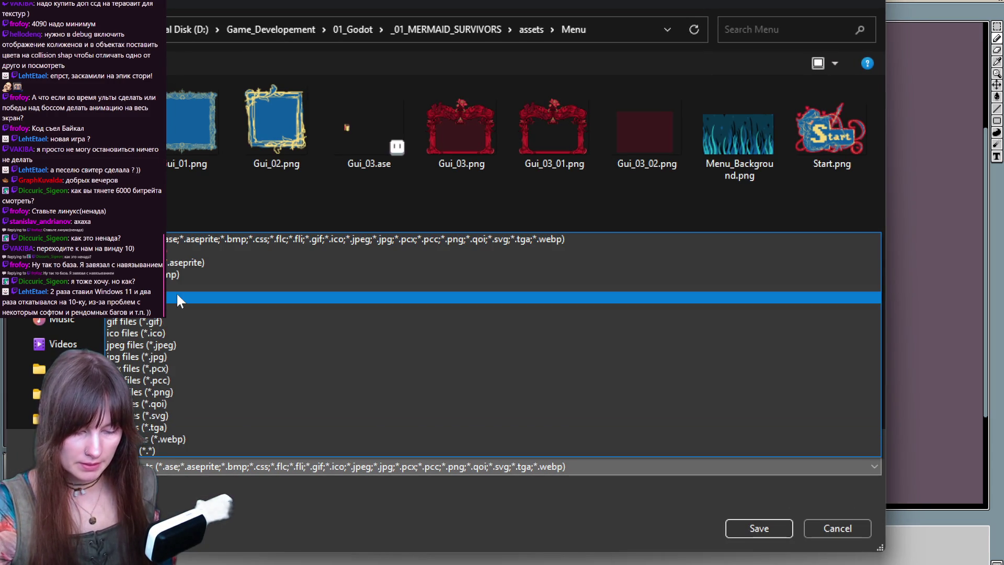
{"action": "left_click", "coordinate": [231, 250]}
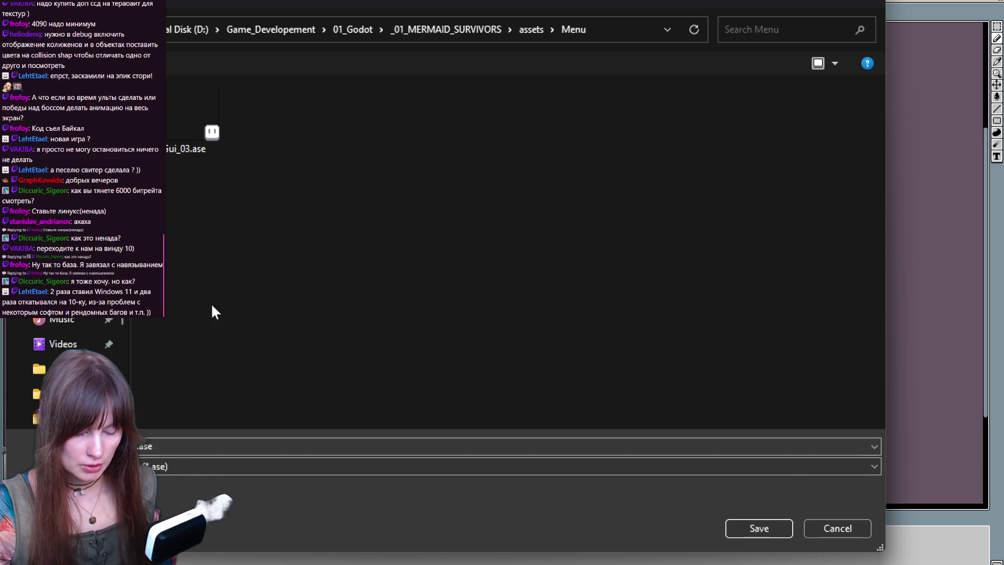
{"action": "left_click", "coordinate": [776, 526]}
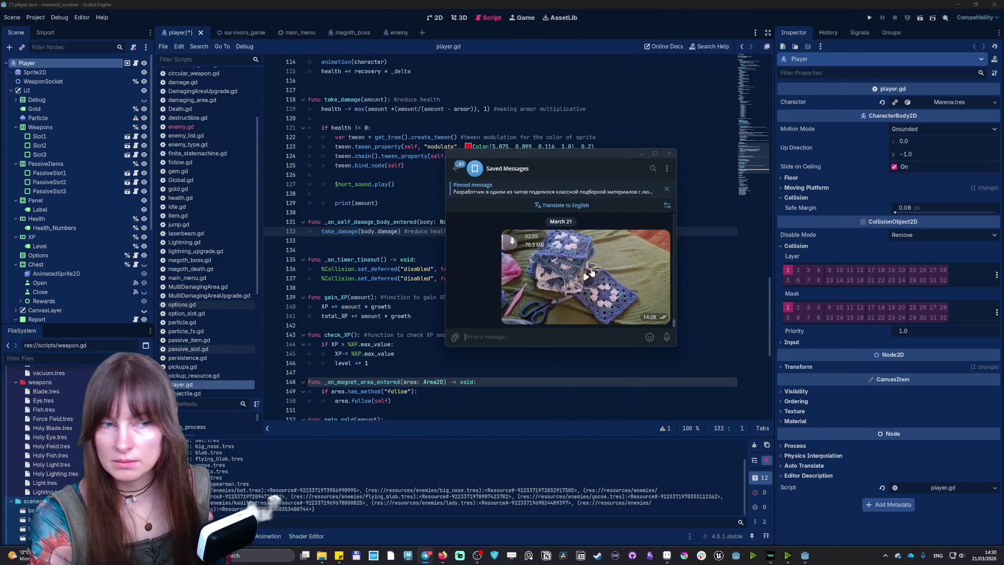
Step: Open the Saved Messages crochet video in the fullscreen media viewer
{"action": "left_click", "coordinate": [590, 275]}
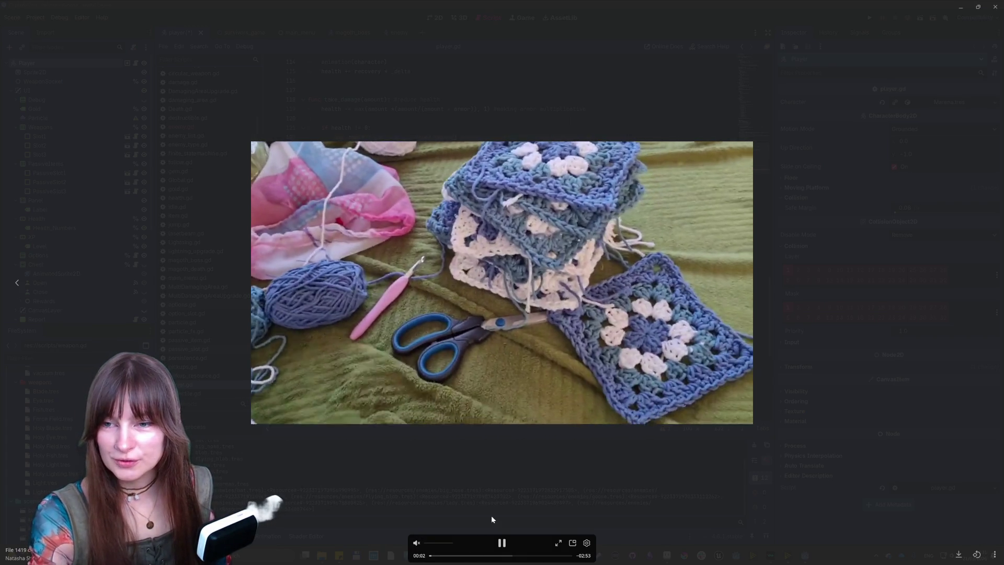
Step: Play the crochet video, seek between 00:05 and 00:10, pause at 00:29, then play on to about 1:04
{"action": "left_click", "coordinate": [502, 542]}
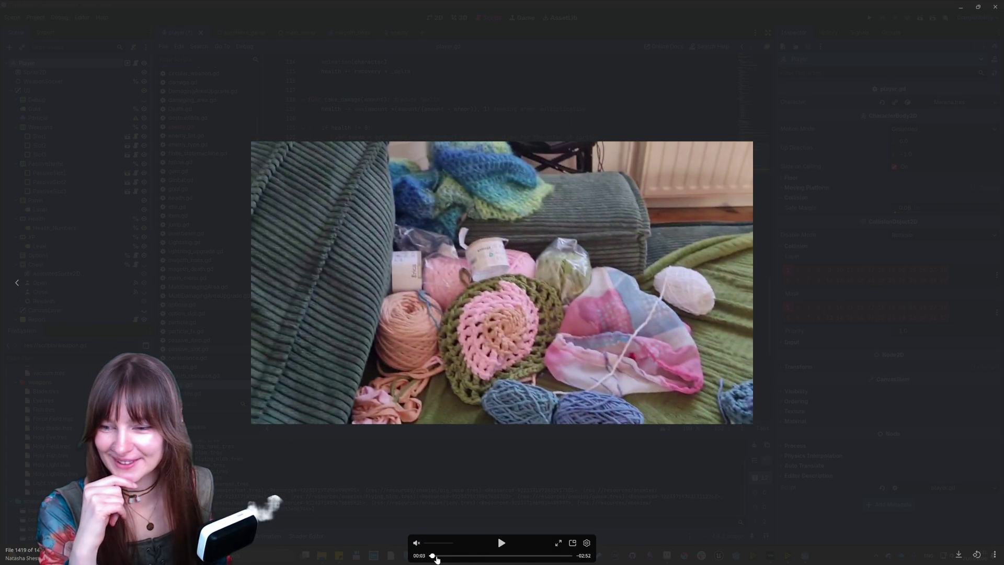
{"action": "left_click", "coordinate": [437, 557]}
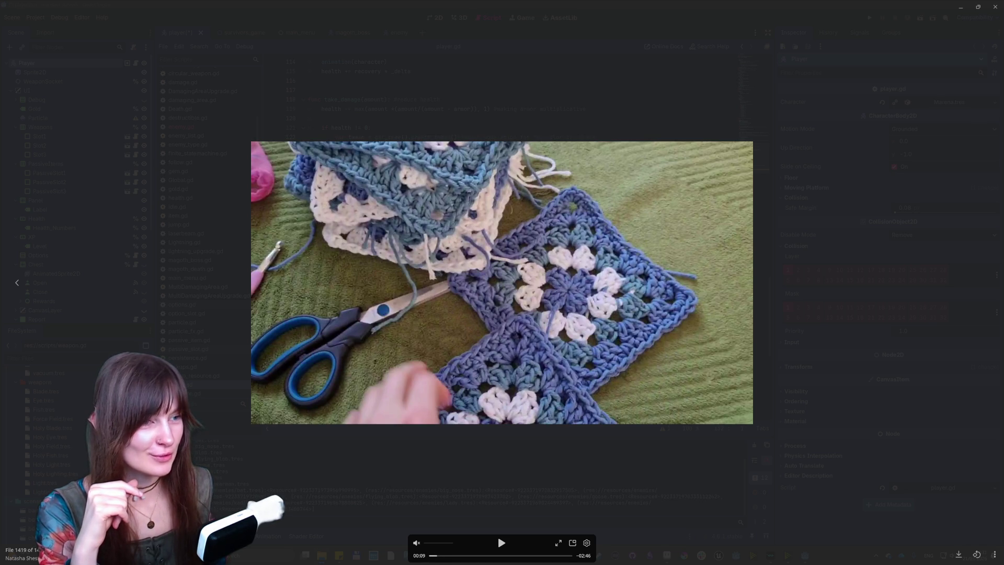
{"action": "left_click", "coordinate": [432, 558]}
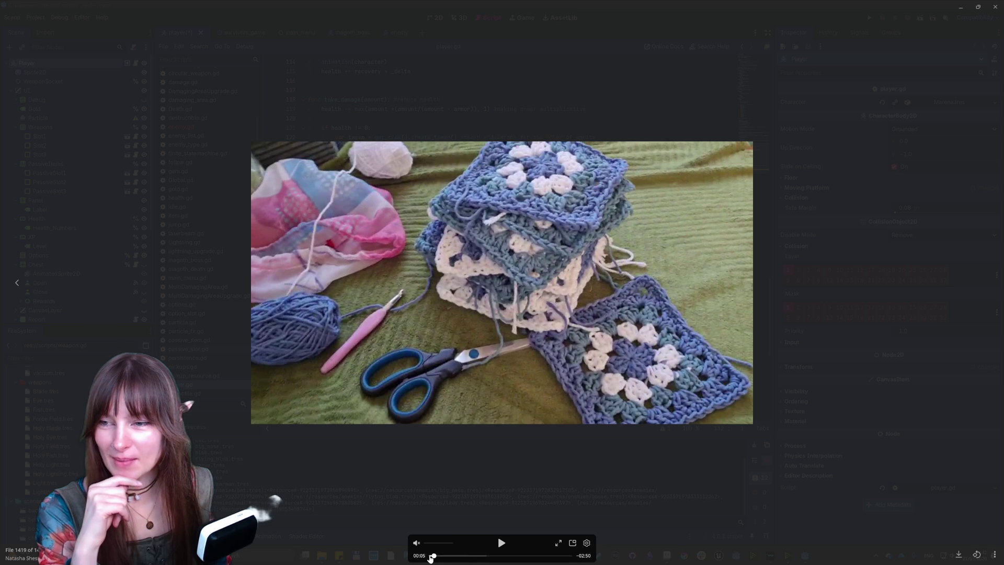
{"action": "left_click", "coordinate": [501, 543]}
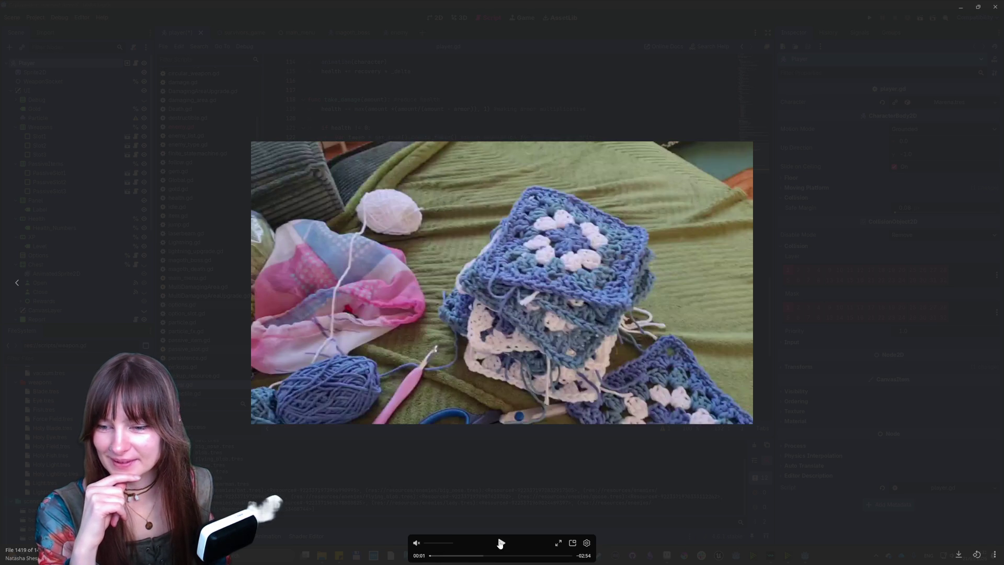
{"action": "left_click", "coordinate": [500, 543]}
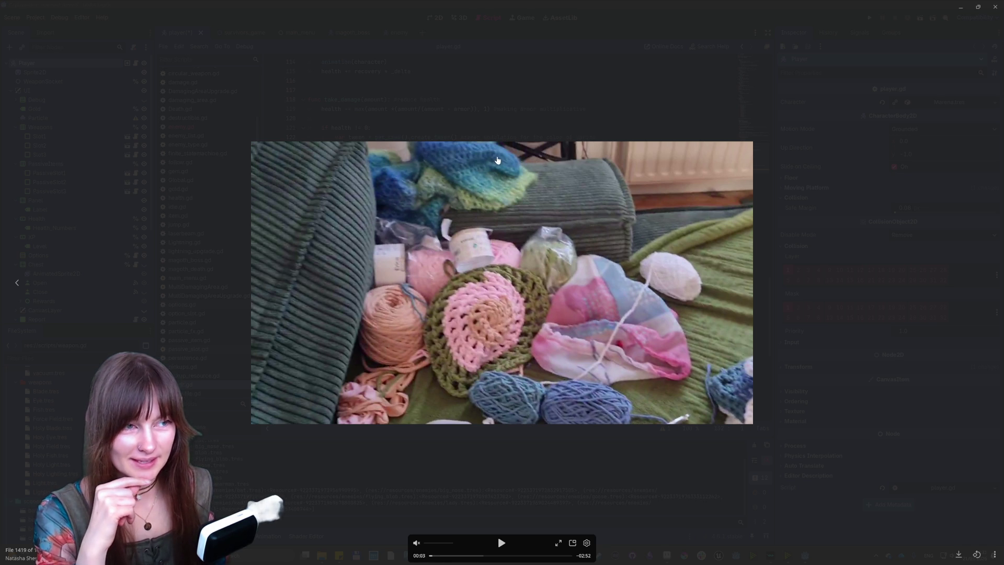
{"action": "left_click", "coordinate": [501, 543]}
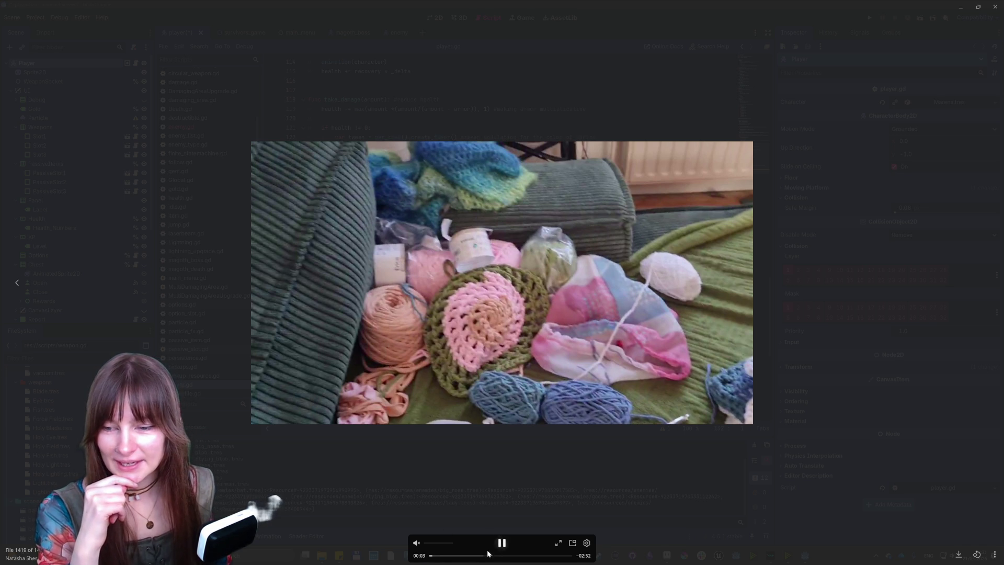
{"action": "left_click", "coordinate": [438, 556]}
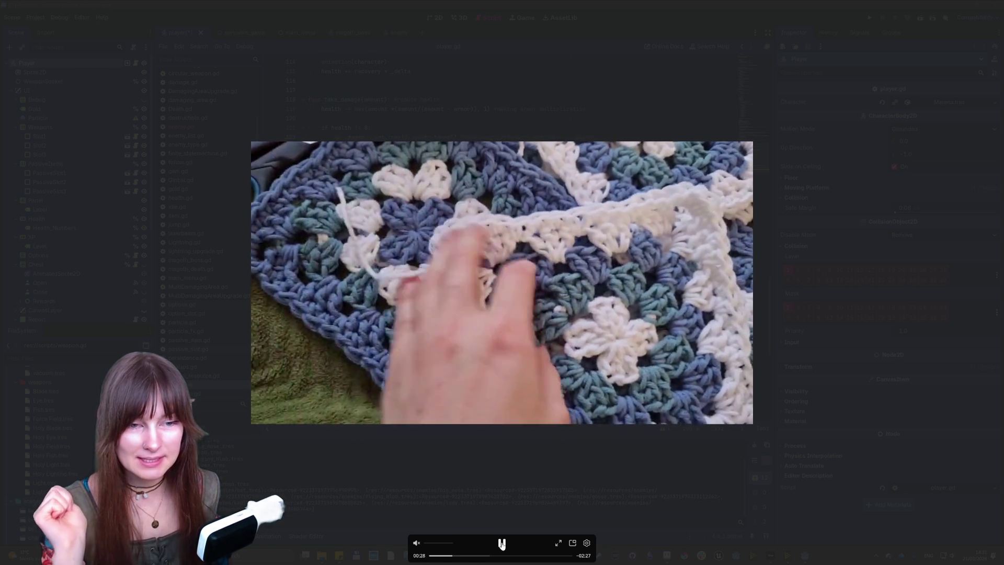
{"action": "left_click", "coordinate": [502, 545]}
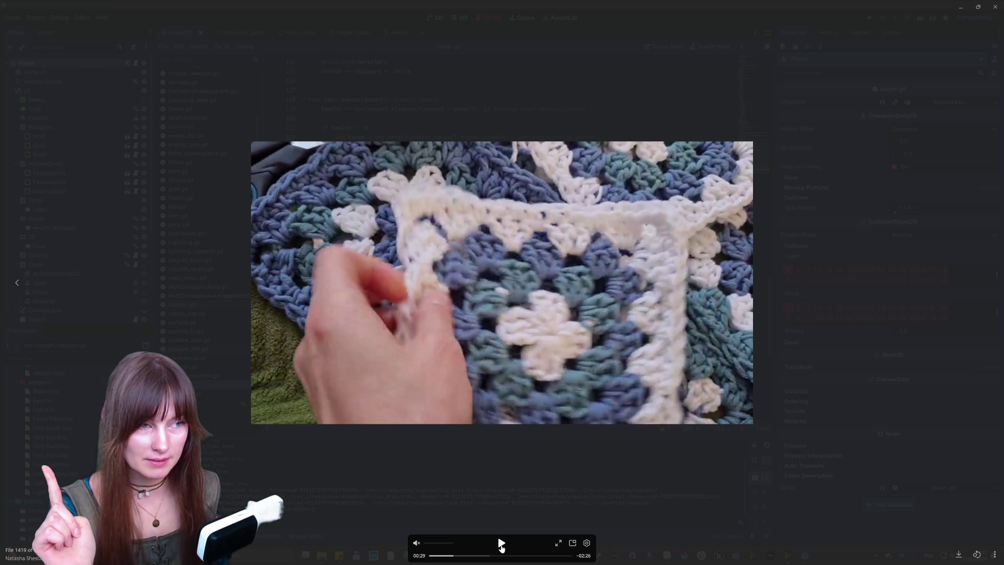
{"action": "left_click", "coordinate": [502, 544]}
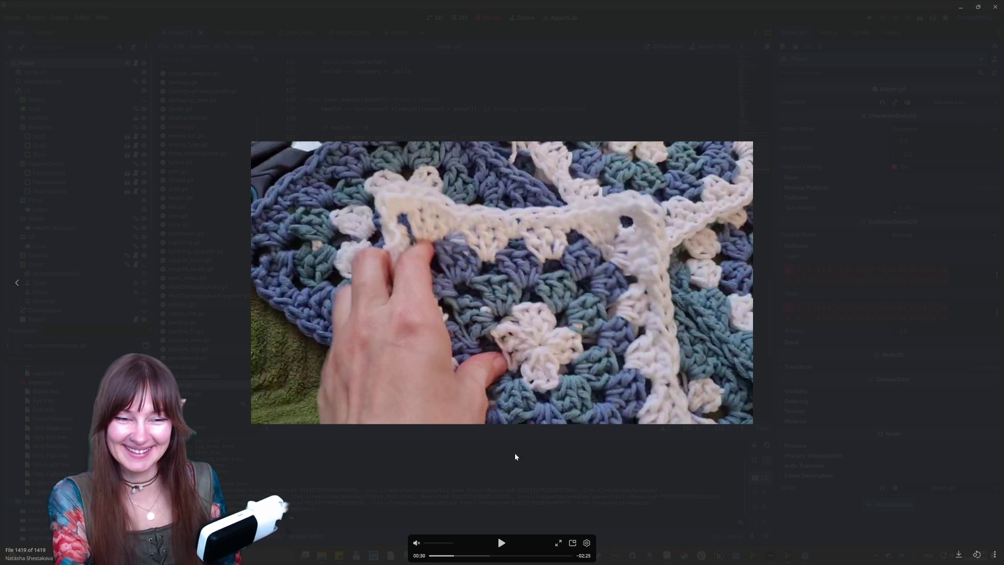
{"action": "left_click", "coordinate": [501, 543]}
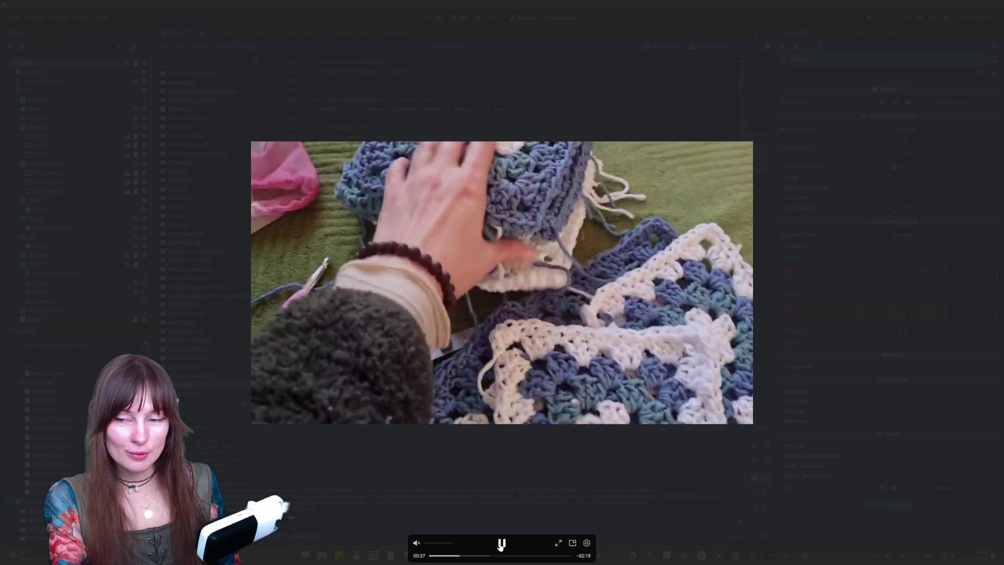
{"action": "left_click", "coordinate": [501, 544]}
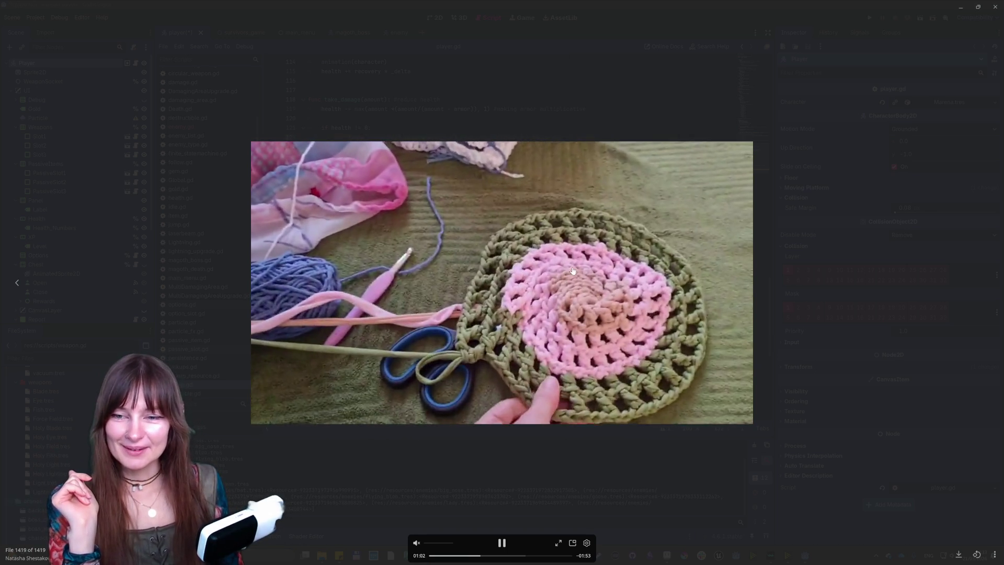
Step: Pause the crochet video at 01:05
{"action": "left_click", "coordinate": [502, 545]}
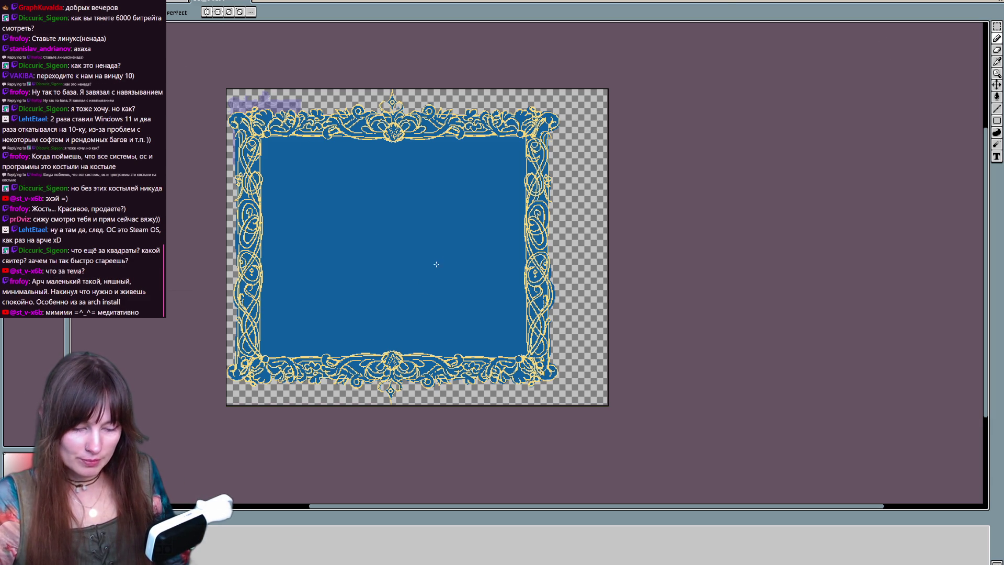
Step: Move the frame artwork about 45 px right so it sits centred on the canvas
{"action": "key", "text": "w"}
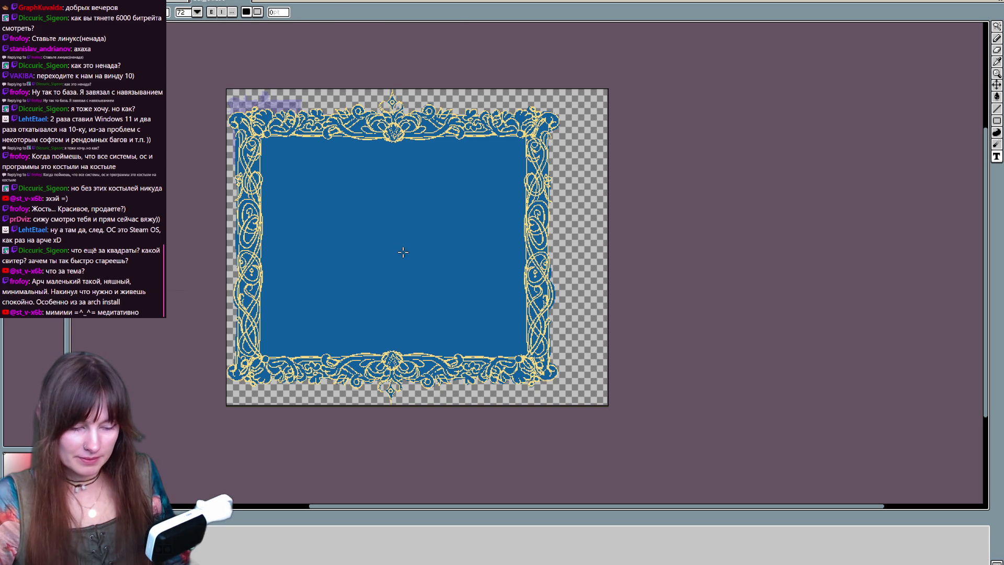
{"action": "key", "text": "v"}
{"action": "left_click_drag", "start_coordinate": [407, 256], "coordinate": [431, 267]}
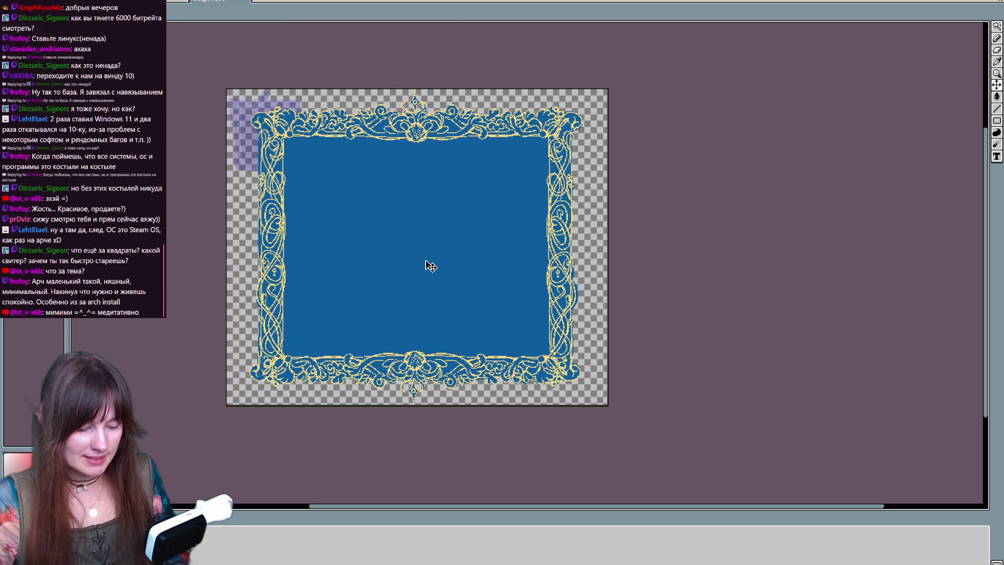
{"action": "left_click_drag", "start_coordinate": [426, 260], "coordinate": [426, 261]}
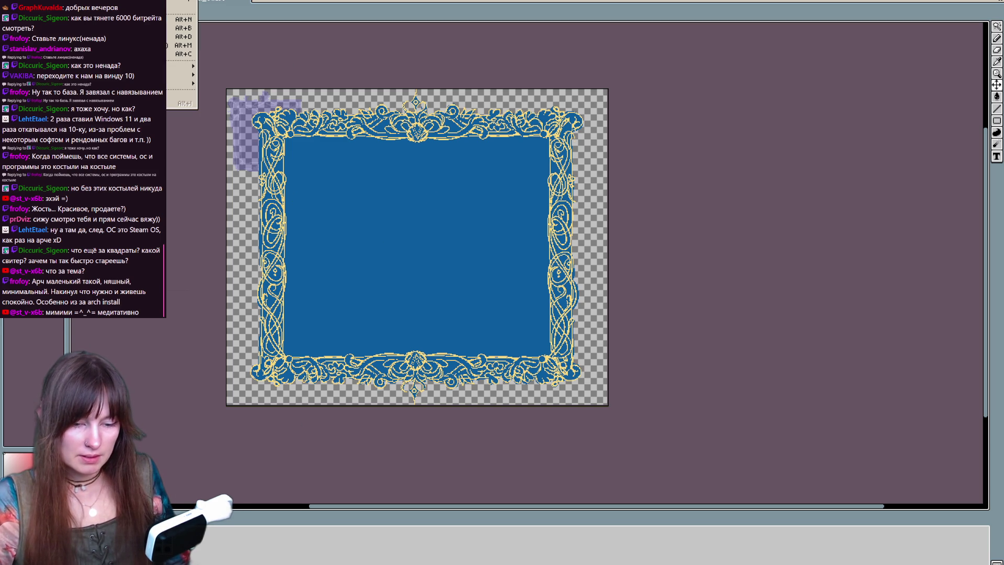
Step: With the Pencil, turn on both vertical and horizontal symmetry
{"action": "key", "text": "b"}
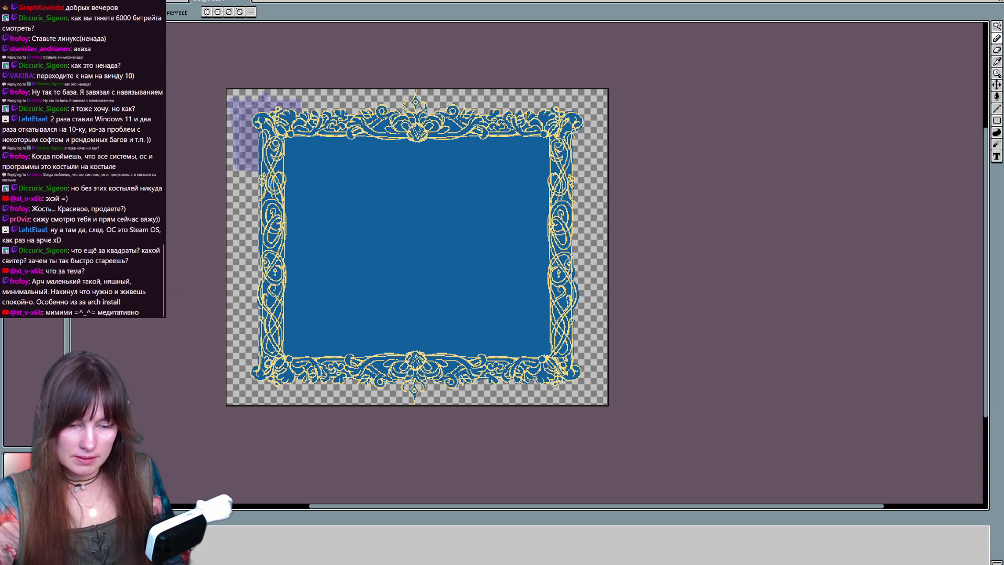
{"action": "left_click", "coordinate": [207, 12]}
{"action": "left_click", "coordinate": [219, 13]}
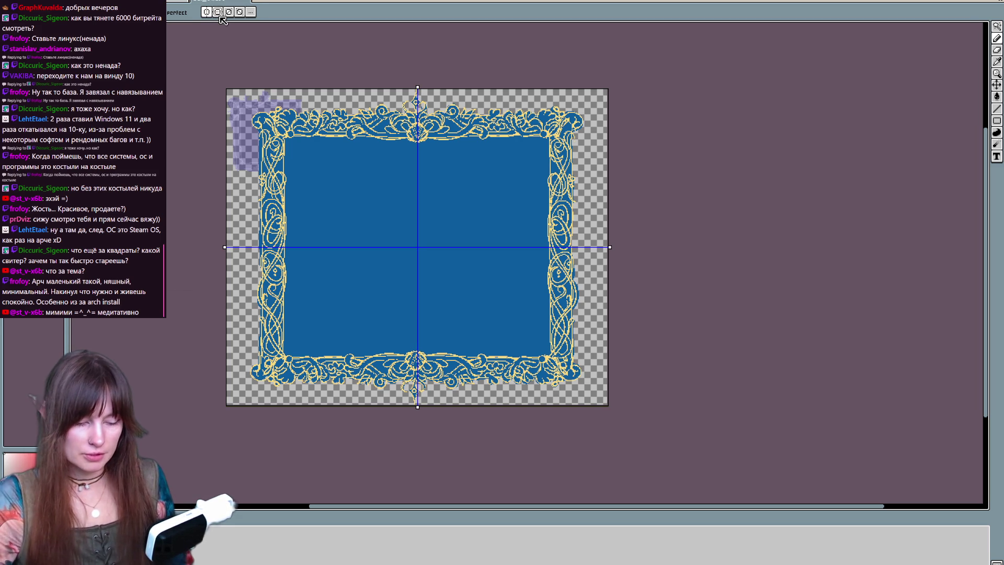
{"action": "scroll", "coordinate": [226, 90], "scroll_direction": "up", "scroll_amount": 1}
{"action": "left_click_drag", "start_coordinate": [427, 183], "coordinate": [346, 169]}
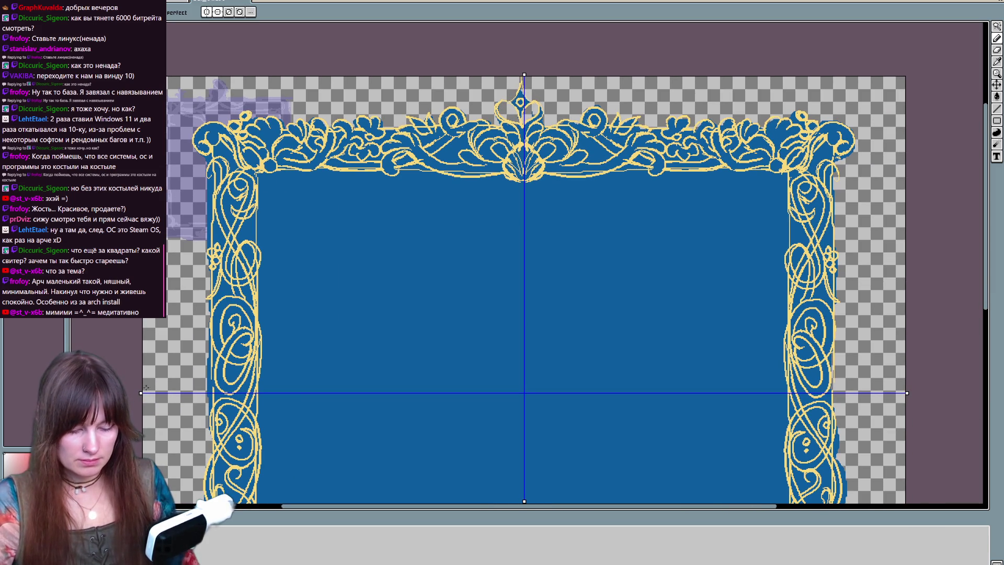
{"action": "left_click_drag", "start_coordinate": [271, 202], "coordinate": [370, 230]}
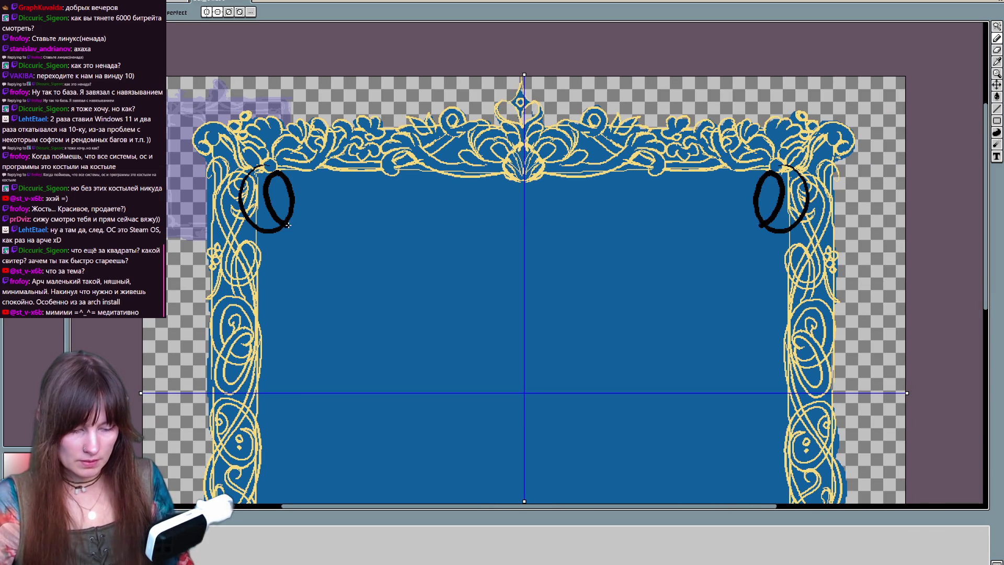
{"action": "mouse_move", "coordinate": [421, 366]}
{"action": "left_mouse_down"}
{"action": "mouse_move", "coordinate": [421, 82]}
{"action": "mouse_move", "coordinate": [397, 400]}
{"action": "left_mouse_up"}
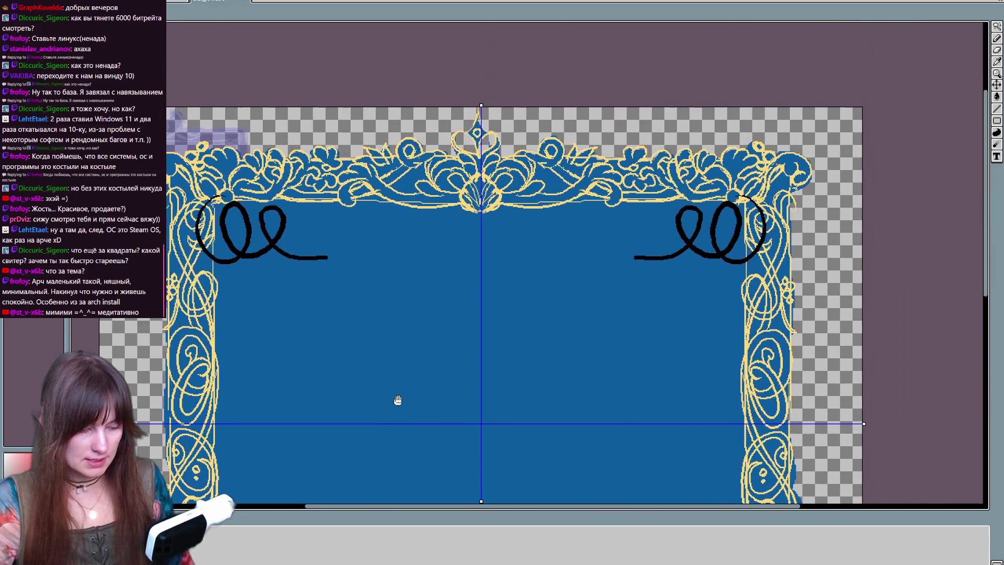
{"action": "key", "text": "ctrl+z"}
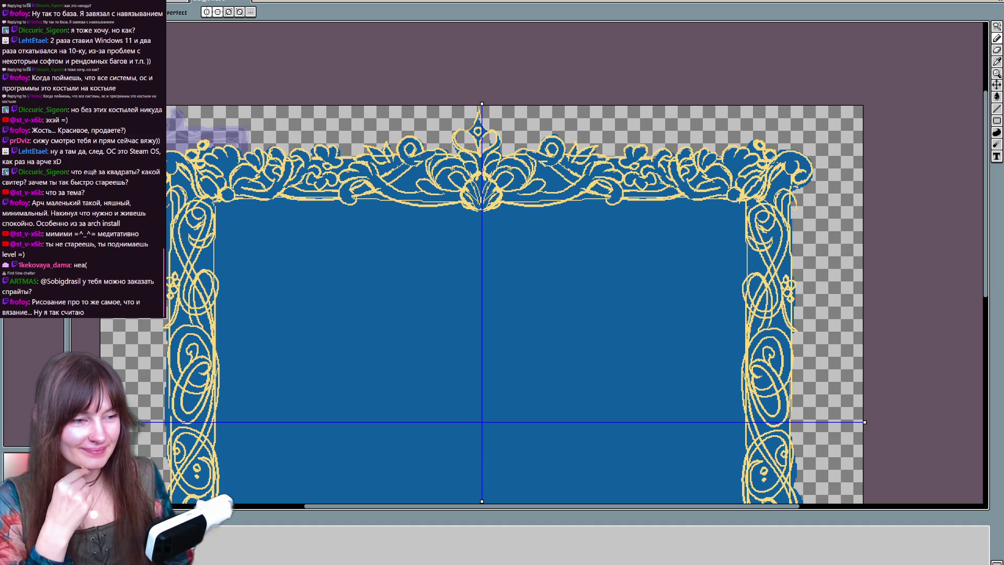
{"action": "left_click_drag", "start_coordinate": [267, 180], "coordinate": [329, 169]}
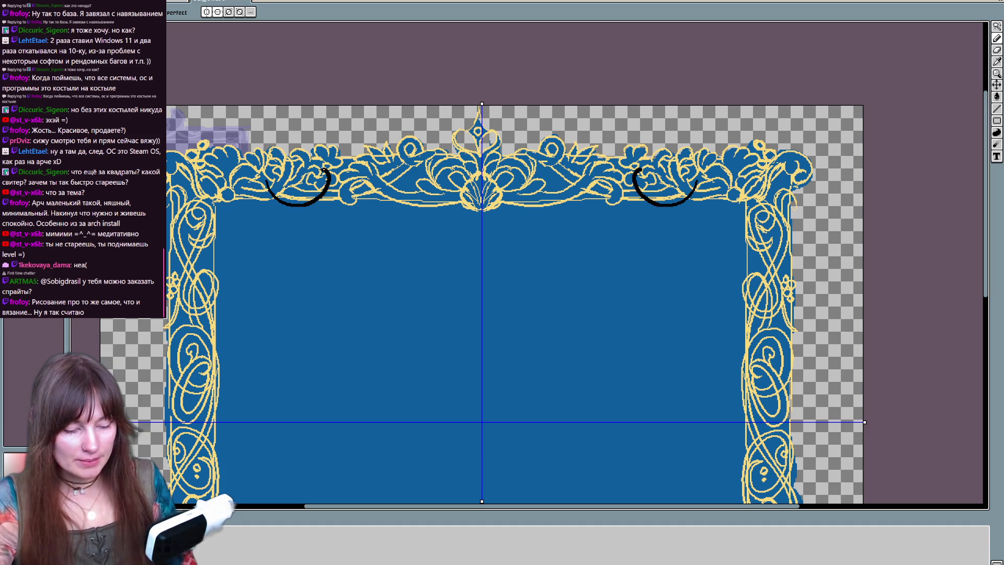
Step: Undo the mirrored arcs, then outline the spiral at the frame's top-left corner after several retries
{"action": "key", "text": "ctrl+z"}
{"action": "scroll", "coordinate": [364, 212], "scroll_direction": "up", "scroll_amount": 1}
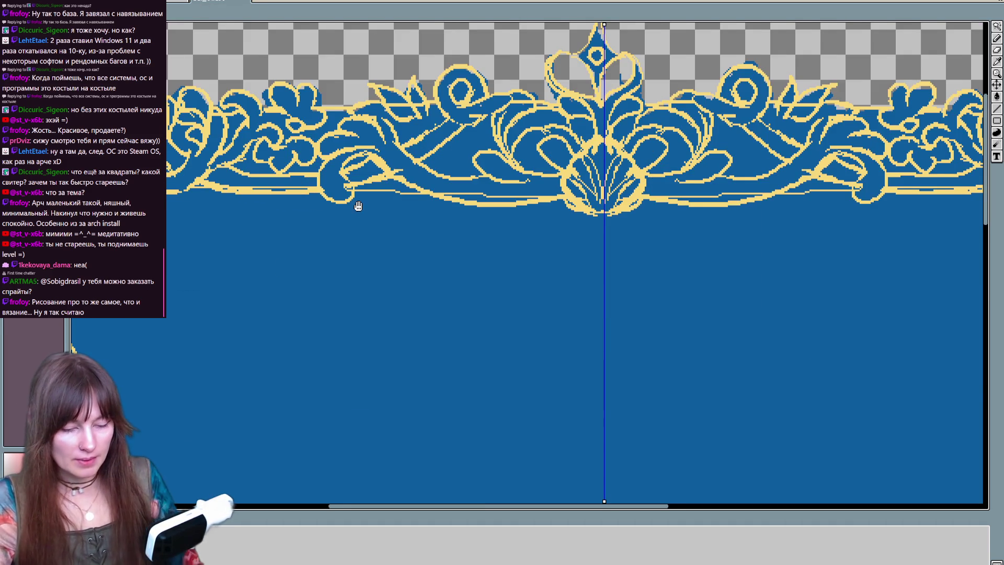
{"action": "scroll", "coordinate": [354, 202], "scroll_direction": "left", "scroll_amount": 5}
{"action": "left_click_drag", "start_coordinate": [235, 145], "coordinate": [291, 206]}
{"action": "key", "text": "ctrl+z"}
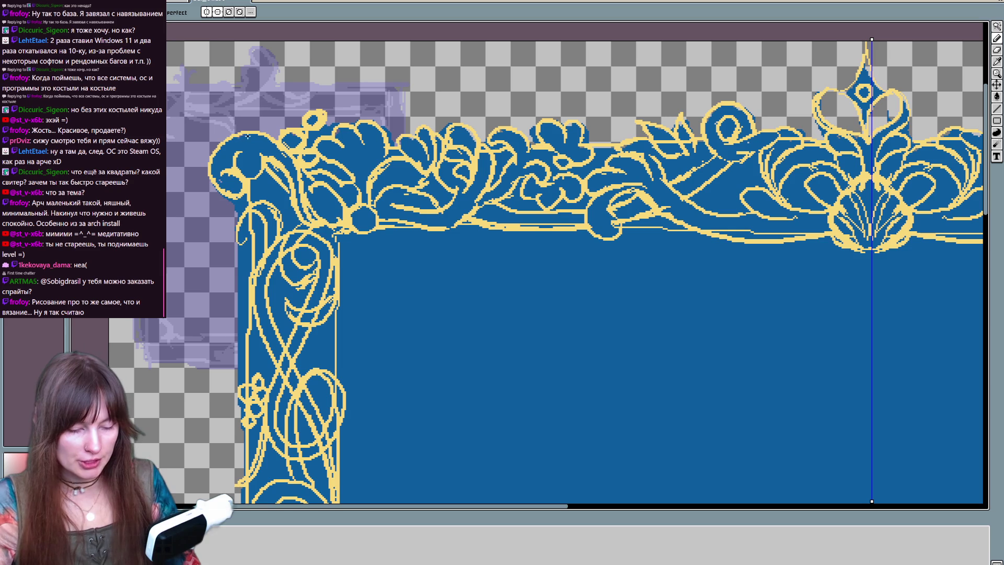
{"action": "left_click_drag", "start_coordinate": [227, 172], "coordinate": [303, 131]}
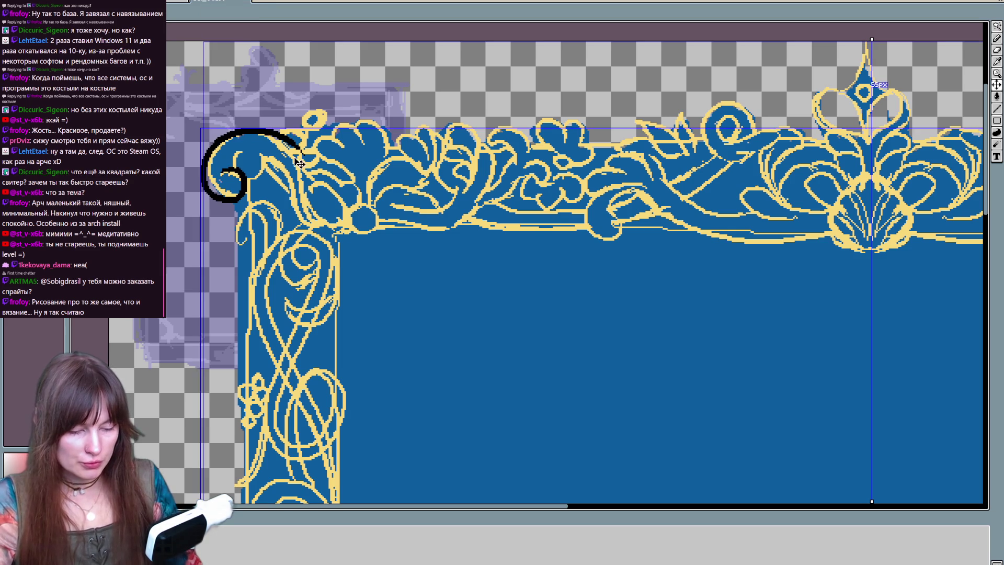
{"action": "key", "text": "ctrl+z"}
{"action": "left_click_drag", "start_coordinate": [225, 175], "coordinate": [325, 139]}
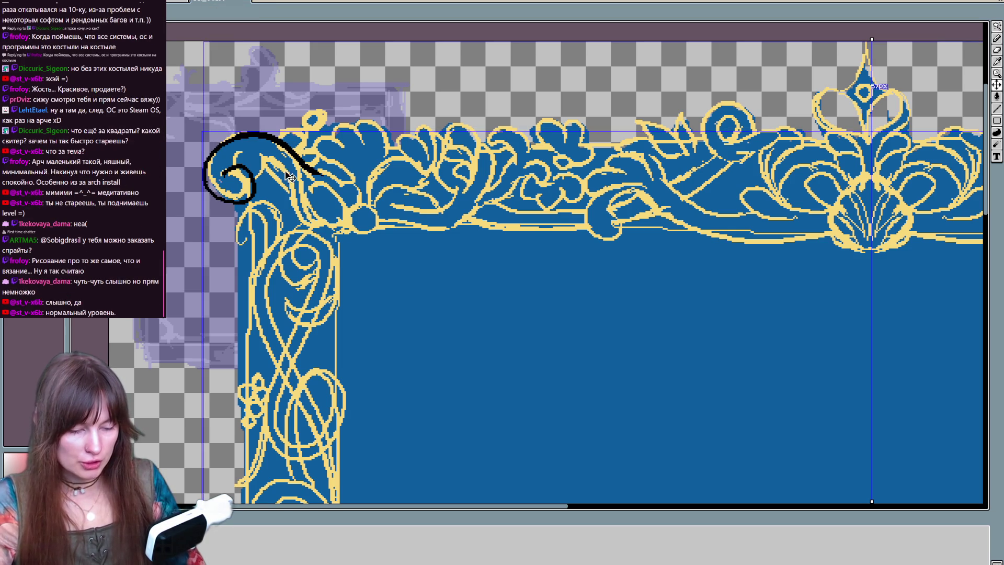
{"action": "key", "text": "ctrl+z"}
{"action": "left_click_drag", "start_coordinate": [225, 178], "coordinate": [311, 128]}
{"action": "key", "text": "ctrl+z"}
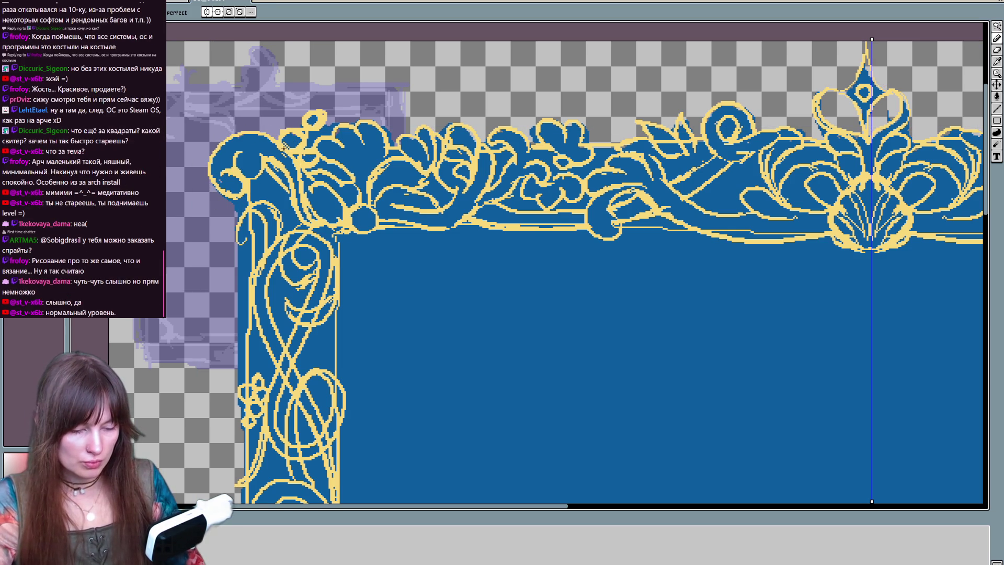
{"action": "left_click_drag", "start_coordinate": [225, 178], "coordinate": [303, 175]}
Step: Extend the corner spiral down its right side and redraw its outer curve ending in a hook
{"action": "left_click_drag", "start_coordinate": [403, 235], "coordinate": [396, 261]}
{"action": "left_click_drag", "start_coordinate": [287, 183], "coordinate": [330, 256]}
{"action": "key", "text": "ctrl+z"}
{"action": "left_click_drag", "start_coordinate": [277, 172], "coordinate": [331, 256]}
{"action": "mouse_move", "coordinate": [240, 171]}
{"action": "left_mouse_down"}
{"action": "mouse_move", "coordinate": [252, 198]}
{"action": "mouse_move", "coordinate": [258, 180]}
{"action": "left_mouse_up"}
{"action": "key", "text": "ctrl+z"}
{"action": "key", "text": "ctrl+z"}
{"action": "key", "text": "ctrl+z"}
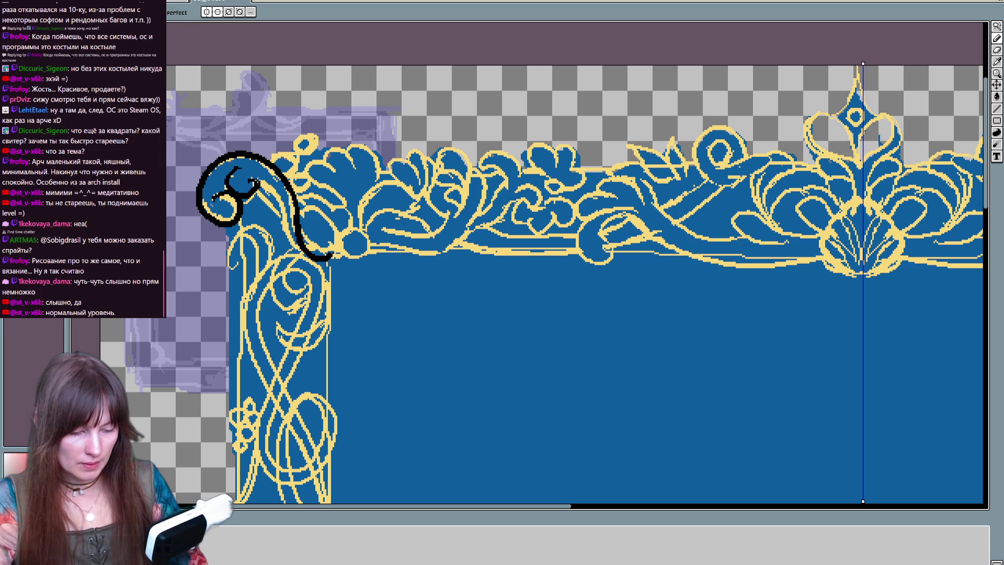
{"action": "left_click_drag", "start_coordinate": [252, 181], "coordinate": [330, 263]}
{"action": "key", "text": "ctrl+z"}
{"action": "left_click_drag", "start_coordinate": [256, 180], "coordinate": [338, 250]}
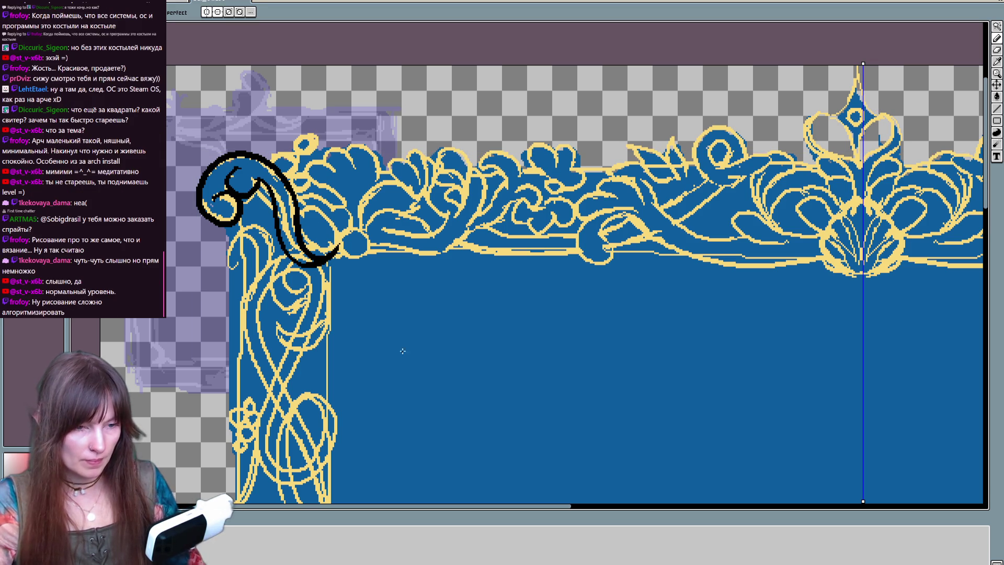
Step: Add short strokes atop the black swirl and a curve running down from its top
{"action": "left_click_drag", "start_coordinate": [430, 298], "coordinate": [440, 279]}
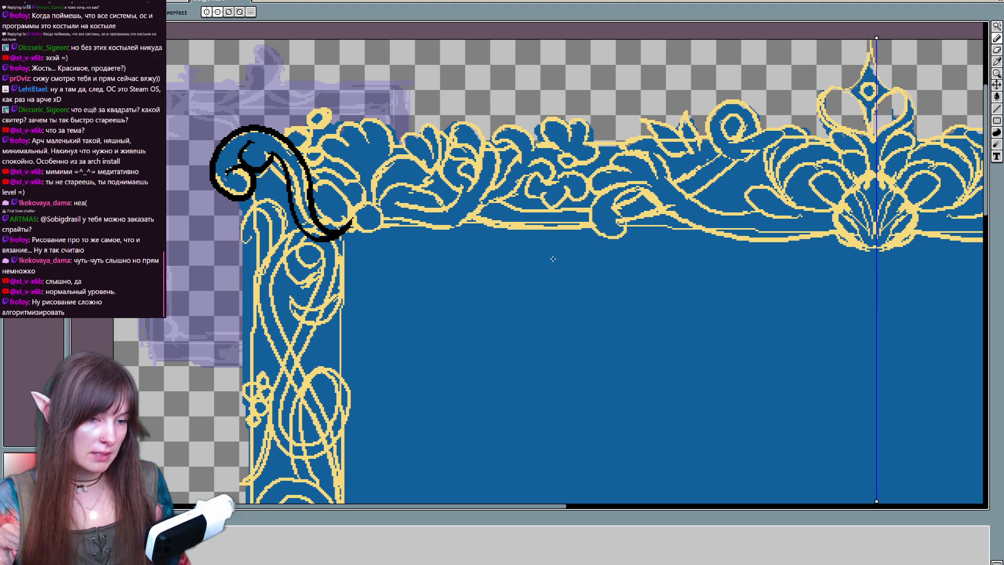
{"action": "left_click_drag", "start_coordinate": [582, 238], "coordinate": [576, 275]}
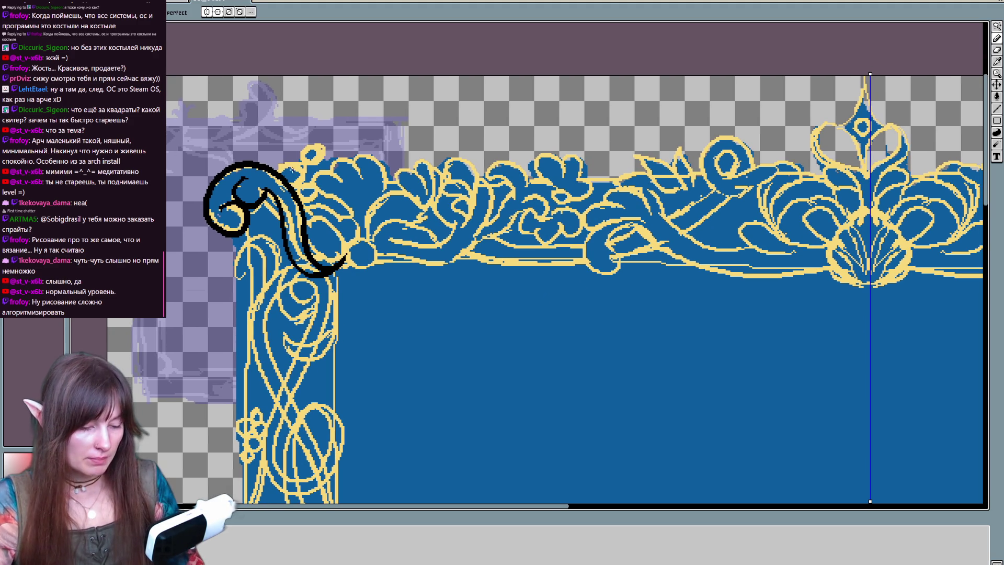
{"action": "mouse_move", "coordinate": [280, 173]}
{"action": "left_mouse_down"}
{"action": "mouse_move", "coordinate": [312, 151]}
{"action": "mouse_move", "coordinate": [309, 166]}
{"action": "mouse_move", "coordinate": [293, 160]}
{"action": "left_mouse_up"}
{"action": "left_click_drag", "start_coordinate": [385, 306], "coordinate": [415, 249]}
{"action": "left_click_drag", "start_coordinate": [355, 109], "coordinate": [391, 189]}
{"action": "key", "text": "ctrl+z"}
{"action": "left_click_drag", "start_coordinate": [361, 111], "coordinate": [381, 190]}
Step: Outline the blue leaf right of the swirl and add curl lines inside the swirl
{"action": "left_click_drag", "start_coordinate": [356, 109], "coordinate": [391, 133]}
{"action": "left_click_drag", "start_coordinate": [387, 96], "coordinate": [400, 180]}
{"action": "key", "text": "ctrl+z"}
{"action": "mouse_move", "coordinate": [382, 98]}
{"action": "left_mouse_down"}
{"action": "mouse_move", "coordinate": [405, 248]}
{"action": "mouse_move", "coordinate": [356, 260]}
{"action": "mouse_move", "coordinate": [378, 254]}
{"action": "left_mouse_up"}
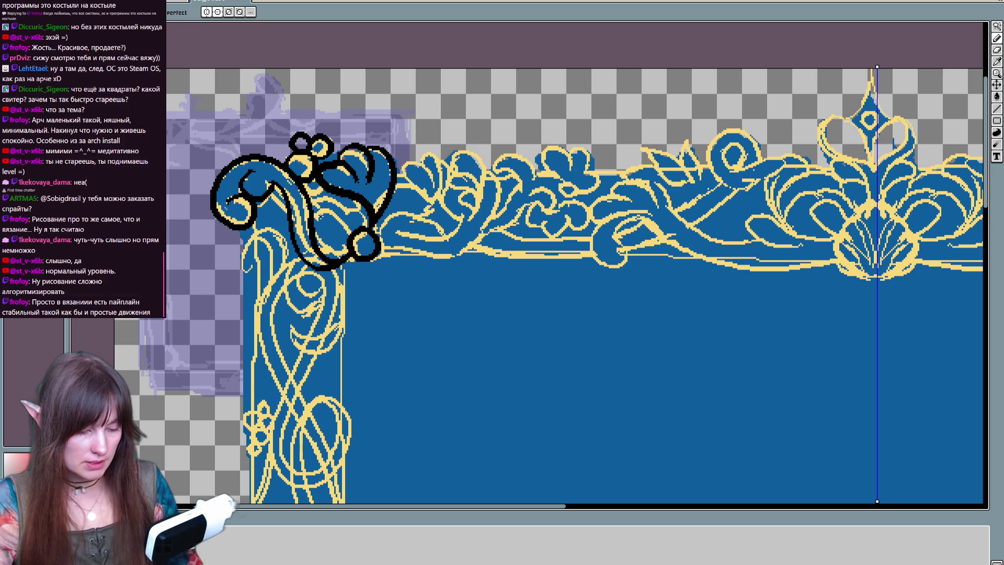
{"action": "mouse_move", "coordinate": [330, 233]}
{"action": "left_mouse_down"}
{"action": "mouse_move", "coordinate": [351, 220]}
{"action": "mouse_move", "coordinate": [363, 235]}
{"action": "left_mouse_up"}
{"action": "left_click_drag", "start_coordinate": [350, 194], "coordinate": [332, 213]}
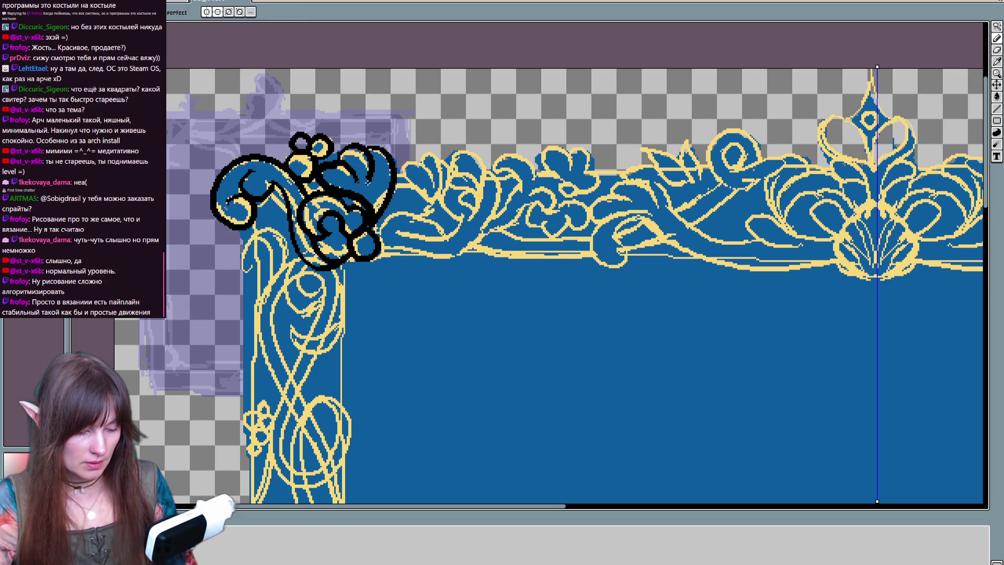
Step: Try strokes along the left of the swirl toward the left border, undoing them
{"action": "left_click_drag", "start_coordinate": [390, 280], "coordinate": [386, 312]}
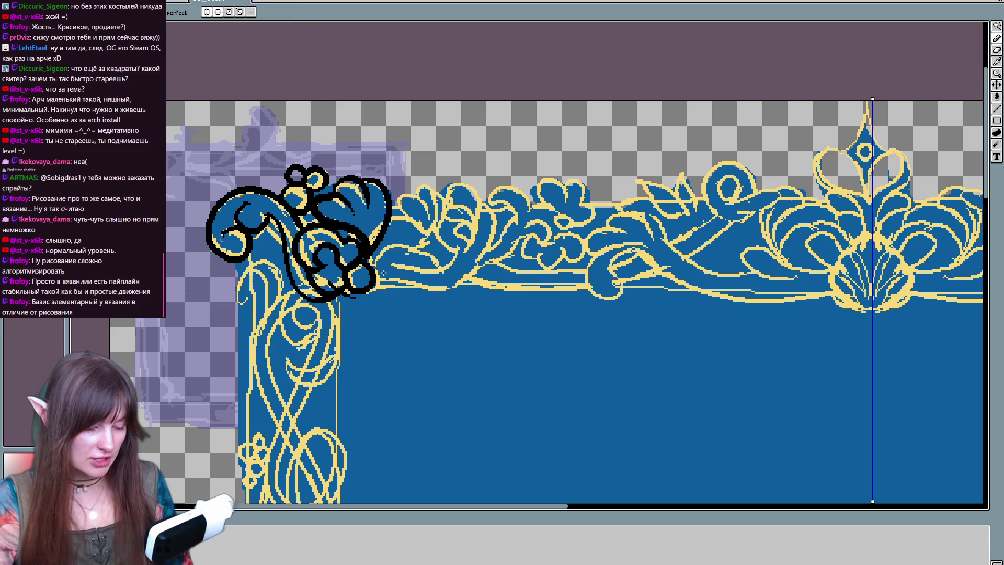
{"action": "key", "text": "ctrl"}
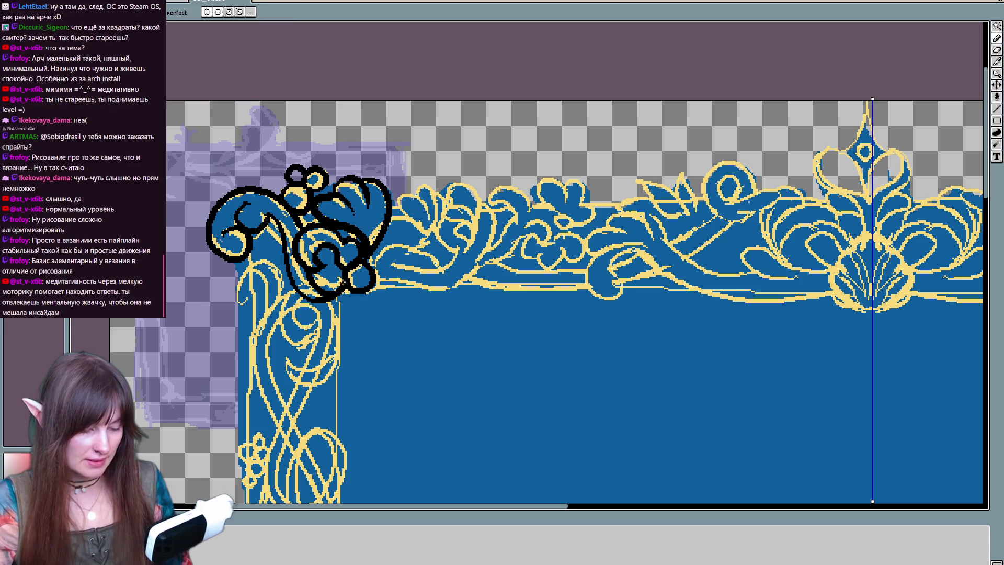
{"action": "left_click_drag", "start_coordinate": [348, 281], "coordinate": [398, 206]}
{"action": "mouse_move", "coordinate": [294, 231]}
{"action": "left_mouse_down"}
{"action": "mouse_move", "coordinate": [316, 188]}
{"action": "mouse_move", "coordinate": [293, 303]}
{"action": "left_mouse_up"}
{"action": "key", "text": "ctrl"}
{"action": "key", "text": "ctrl+z"}
{"action": "mouse_move", "coordinate": [289, 233]}
{"action": "left_mouse_down"}
{"action": "mouse_move", "coordinate": [337, 209]}
{"action": "mouse_move", "coordinate": [322, 180]}
{"action": "mouse_move", "coordinate": [358, 390]}
{"action": "left_mouse_up"}
{"action": "key", "text": "ctrl+z"}
{"action": "key", "text": "ctrl+z"}
Step: Draw a long black vine down the left border with a small curl near the top-left ornament
{"action": "mouse_move", "coordinate": [309, 236]}
{"action": "left_mouse_down"}
{"action": "mouse_move", "coordinate": [313, 178]}
{"action": "mouse_move", "coordinate": [361, 502]}
{"action": "left_mouse_up"}
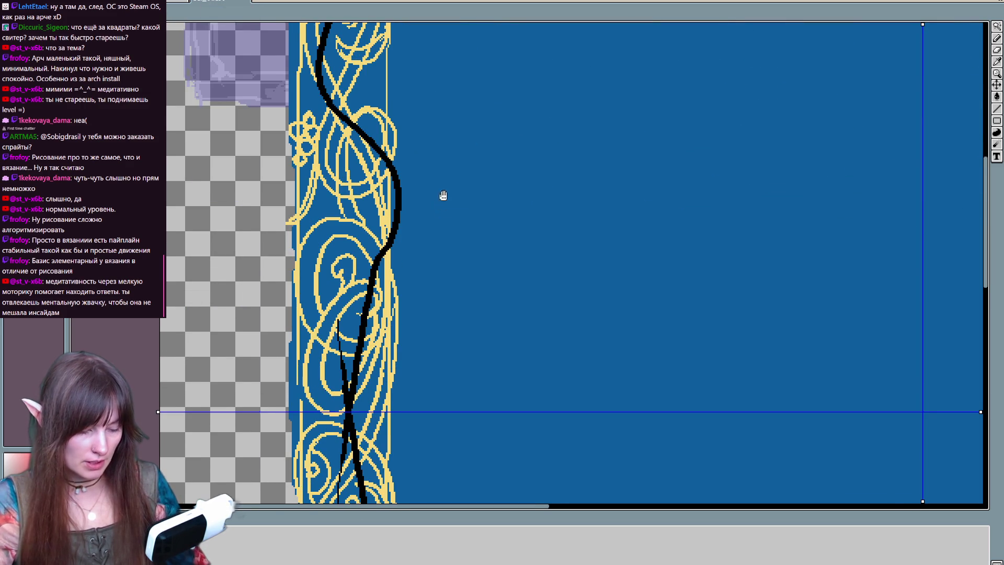
{"action": "key", "text": "ctrl+z"}
{"action": "scroll", "coordinate": [379, 168], "scroll_direction": "up", "scroll_amount": 3}
{"action": "scroll", "coordinate": [408, 137], "scroll_direction": "left", "scroll_amount": 1}
{"action": "left_click_drag", "start_coordinate": [301, 107], "coordinate": [337, 469]}
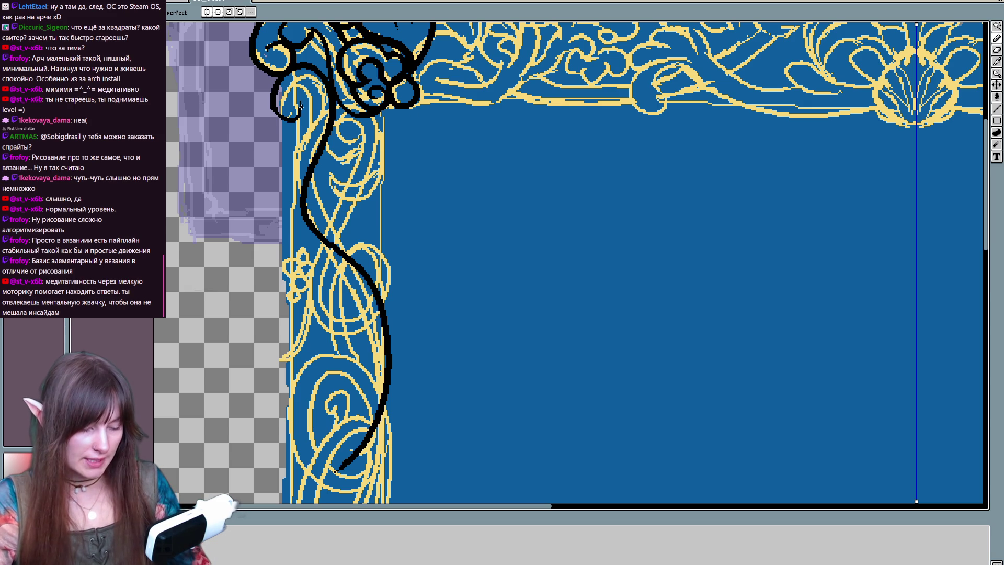
{"action": "left_click_drag", "start_coordinate": [301, 103], "coordinate": [291, 119]}
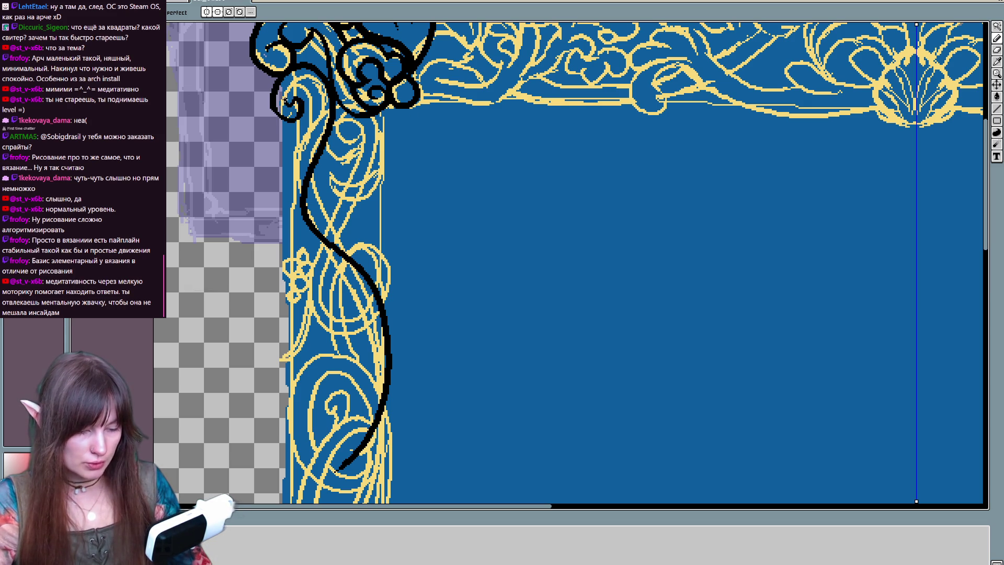
Step: Trace the vine downward from its top curl, adding a looping stroke near the top
{"action": "key", "text": "ctrl"}
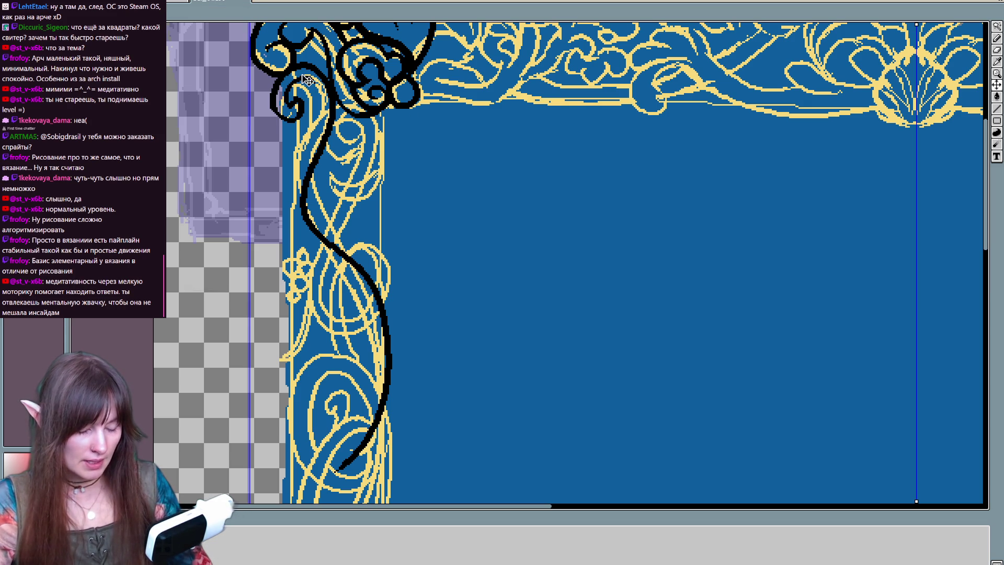
{"action": "left_click_drag", "start_coordinate": [311, 79], "coordinate": [345, 257]}
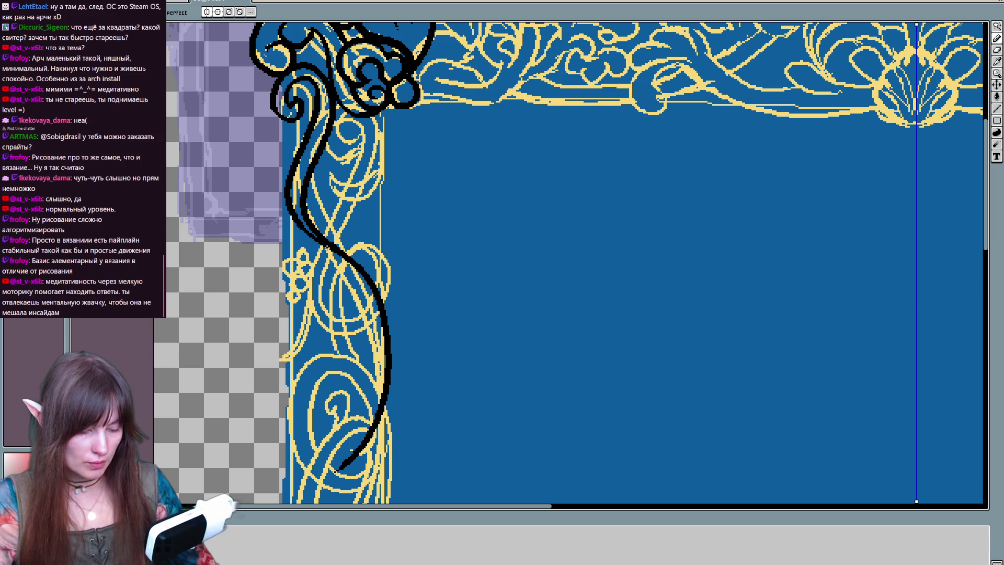
{"action": "mouse_move", "coordinate": [343, 151]}
{"action": "left_mouse_down"}
{"action": "mouse_move", "coordinate": [294, 272]}
{"action": "mouse_move", "coordinate": [373, 346]}
{"action": "mouse_move", "coordinate": [351, 272]}
{"action": "left_mouse_up"}
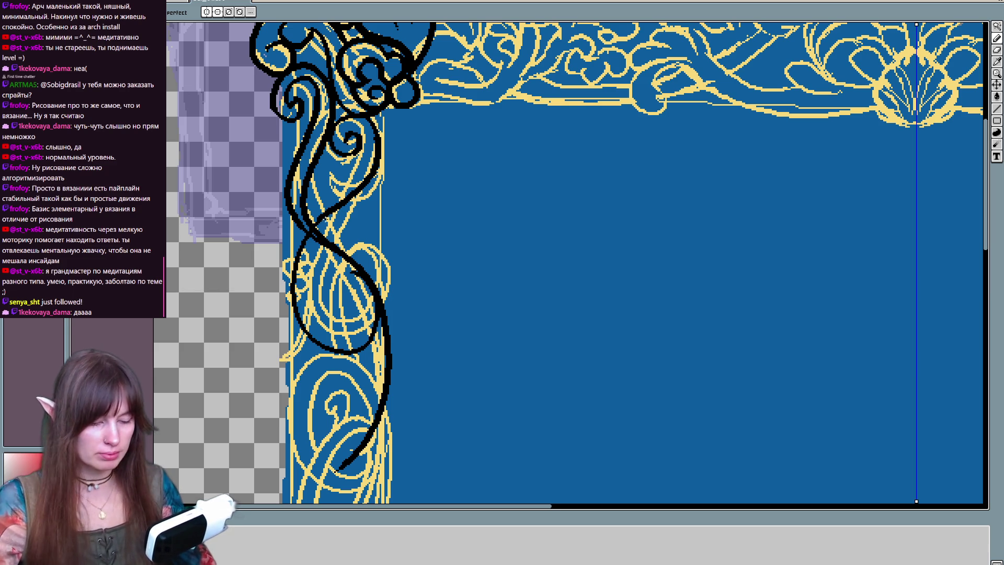
{"action": "left_click_drag", "start_coordinate": [433, 168], "coordinate": [438, 197]}
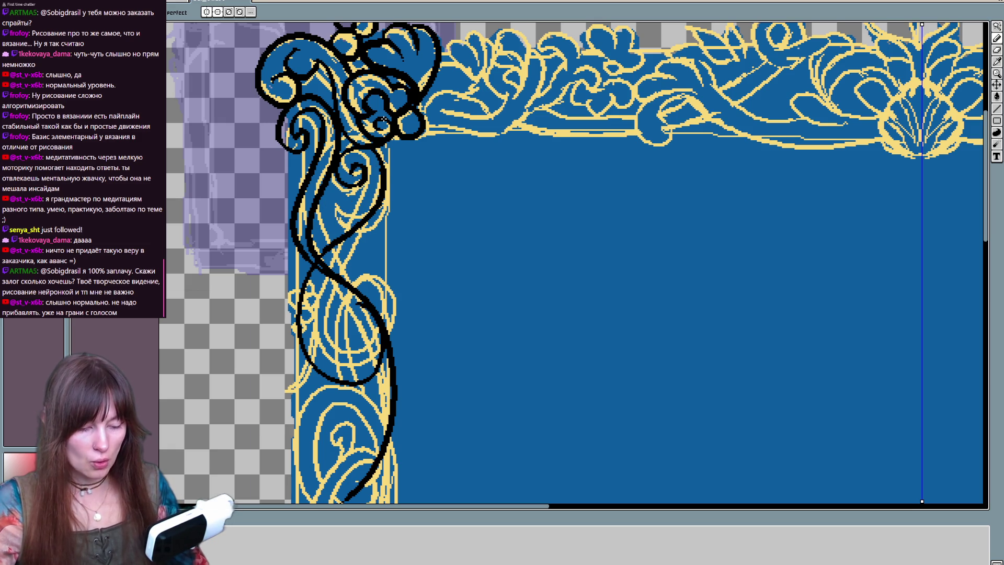
Step: Ink a stroke down the vine's left side ending in a loop and trace the loop's bottom-right
{"action": "mouse_move", "coordinate": [364, 168]}
{"action": "left_mouse_down"}
{"action": "mouse_move", "coordinate": [332, 230]}
{"action": "mouse_move", "coordinate": [338, 384]}
{"action": "left_mouse_up"}
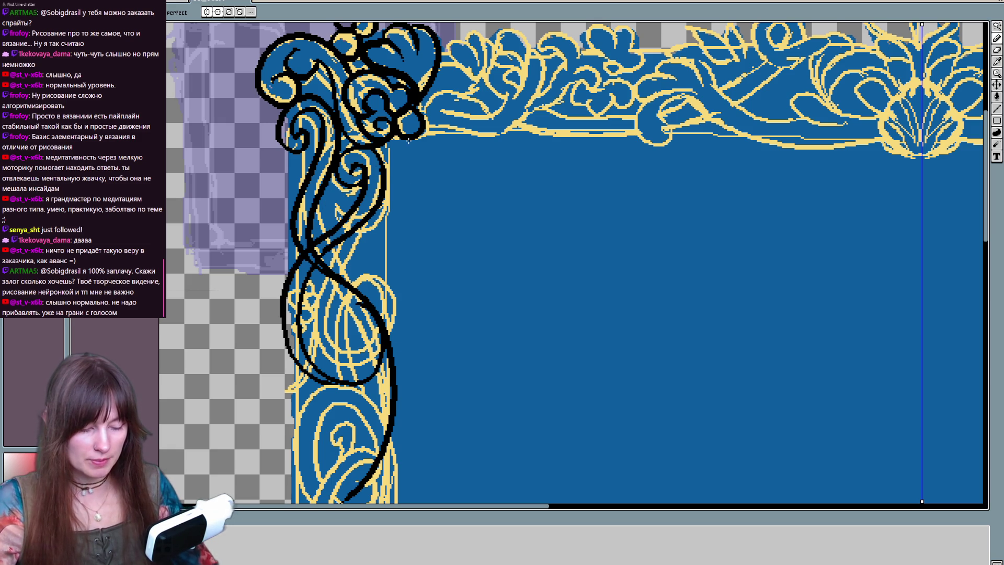
{"action": "left_click_drag", "start_coordinate": [366, 180], "coordinate": [335, 400]}
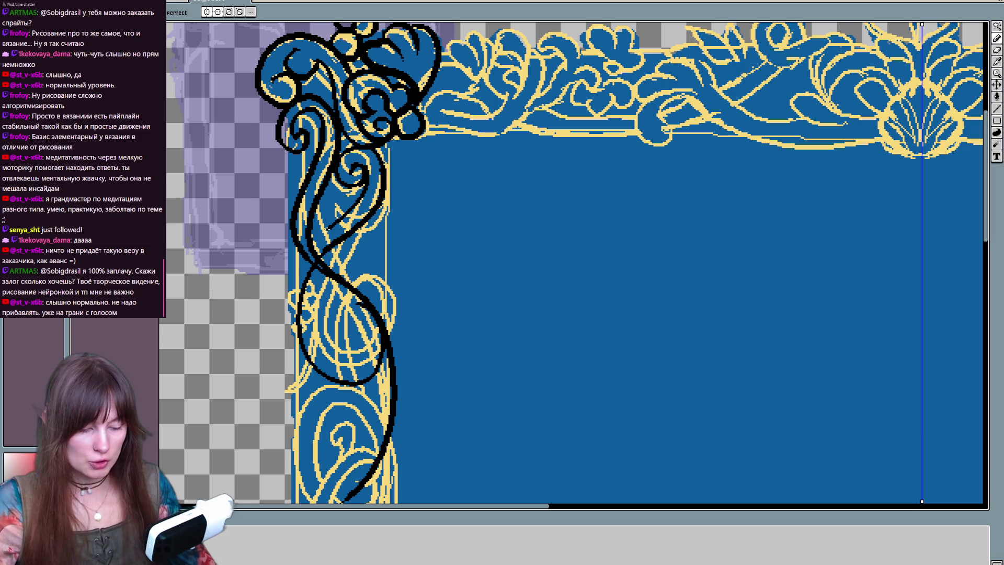
{"action": "key", "text": "ctrl+z"}
{"action": "left_click_drag", "start_coordinate": [366, 170], "coordinate": [337, 383]}
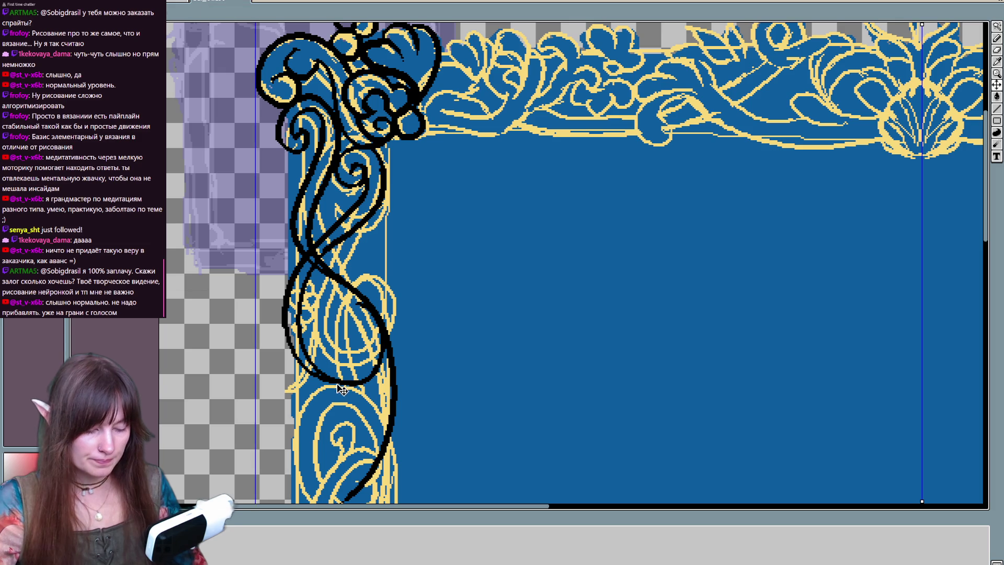
{"action": "left_click_drag", "start_coordinate": [342, 383], "coordinate": [384, 333]}
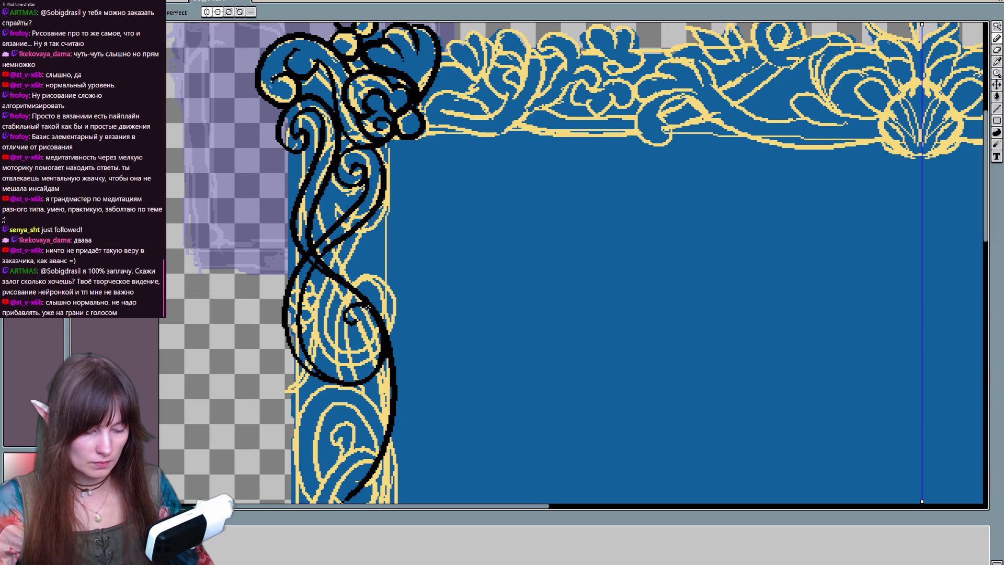
Step: Add looping black strokes around the lower part of the vine
{"action": "left_click_drag", "start_coordinate": [368, 443], "coordinate": [373, 378]}
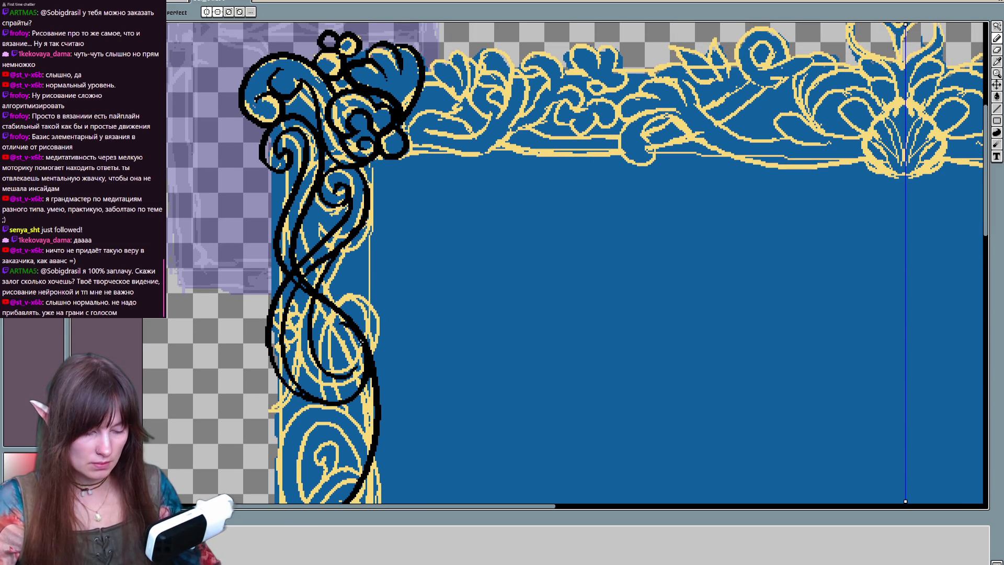
{"action": "left_click_drag", "start_coordinate": [337, 250], "coordinate": [340, 303]}
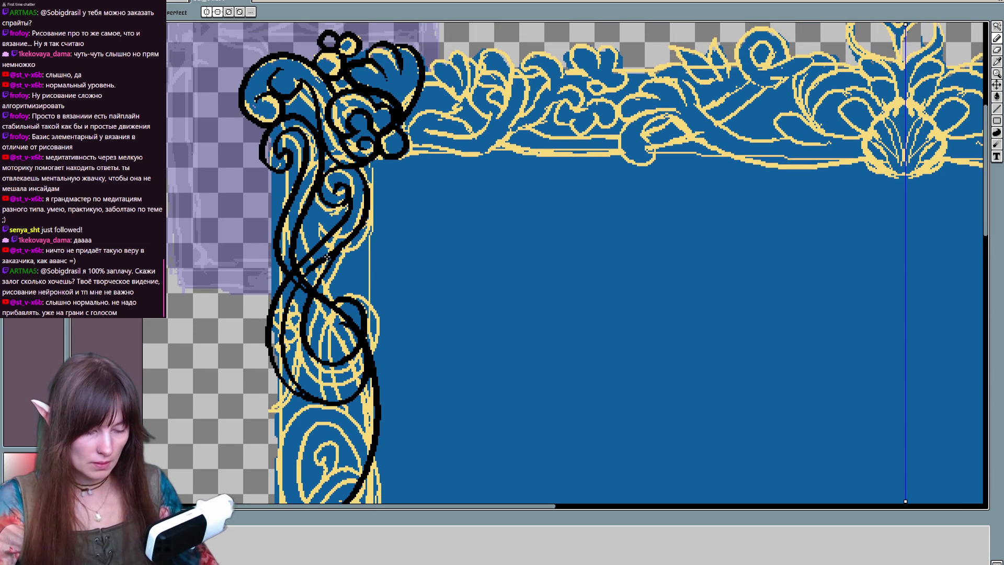
{"action": "left_click_drag", "start_coordinate": [326, 258], "coordinate": [345, 296]}
{"action": "scroll", "coordinate": [455, 278], "scroll_direction": "down", "scroll_amount": 3}
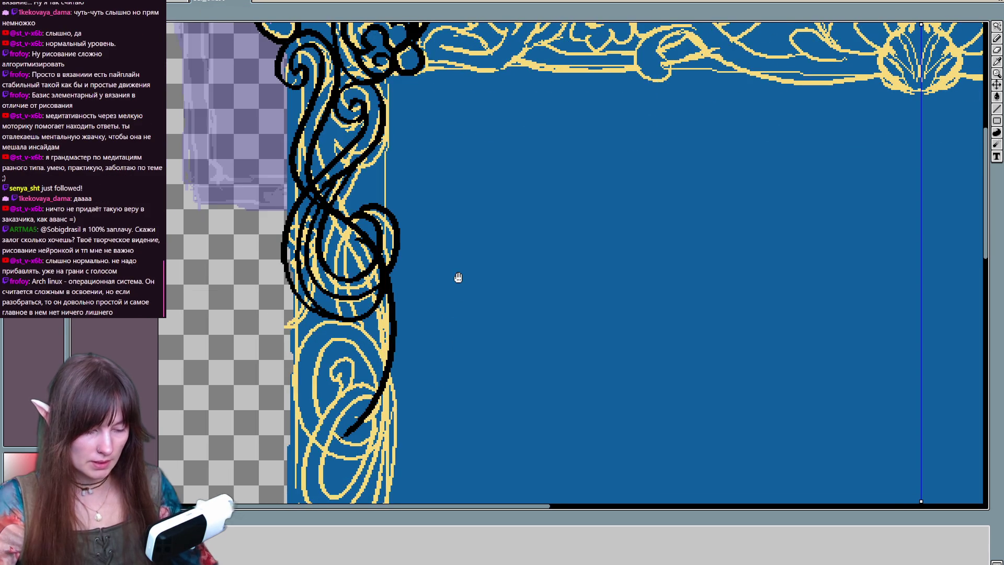
{"action": "scroll", "coordinate": [444, 276], "scroll_direction": "up", "scroll_amount": 1}
{"action": "scroll", "coordinate": [385, 275], "scroll_direction": "right", "scroll_amount": 2}
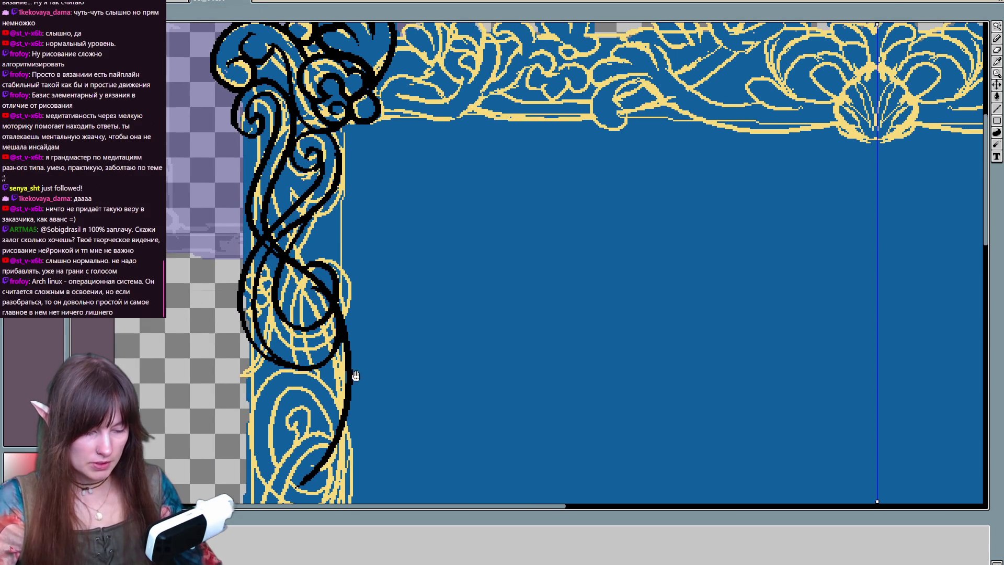
{"action": "scroll", "coordinate": [581, 331], "scroll_direction": "right", "scroll_amount": 3}
Step: Switch to straight lines and try a thin black line near the left ornament, then undo it
{"action": "left_click", "coordinate": [997, 112]}
{"action": "scroll", "coordinate": [552, 244], "scroll_direction": "right", "scroll_amount": 2}
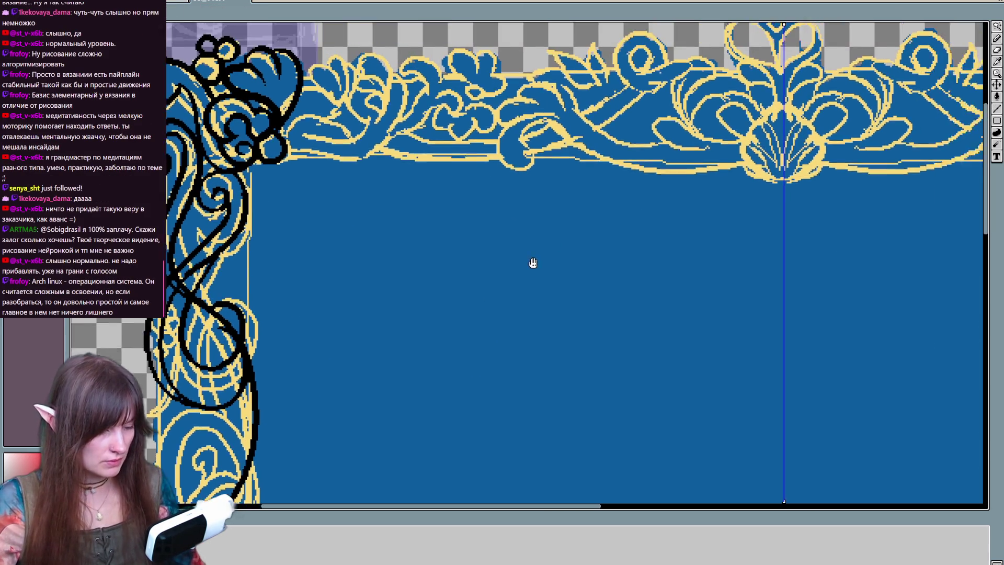
{"action": "scroll", "coordinate": [538, 184], "scroll_direction": "down", "scroll_amount": 2}
{"action": "scroll", "coordinate": [502, 220], "scroll_direction": "left", "scroll_amount": 5}
{"action": "scroll", "coordinate": [502, 220], "scroll_direction": "up", "scroll_amount": 3}
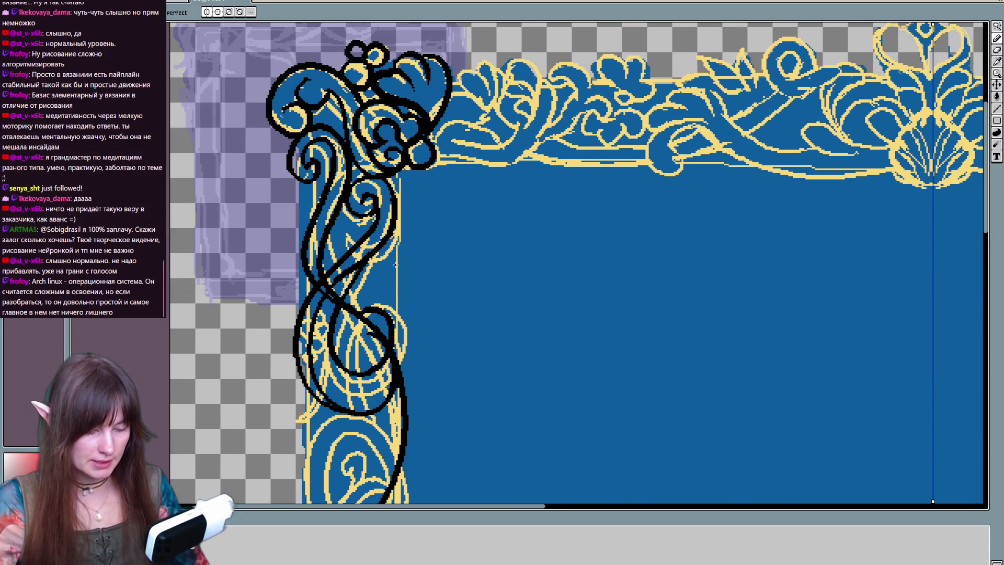
{"action": "left_click_drag", "start_coordinate": [460, 381], "coordinate": [439, 254]}
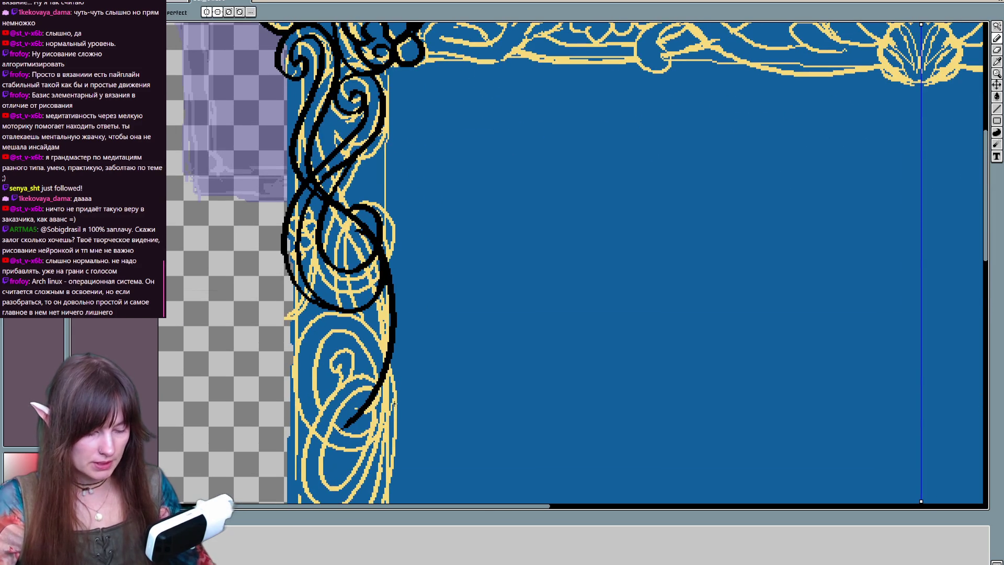
{"action": "scroll", "coordinate": [429, 246], "scroll_direction": "down", "scroll_amount": 3}
{"action": "scroll", "coordinate": [413, 236], "scroll_direction": "up", "scroll_amount": 5}
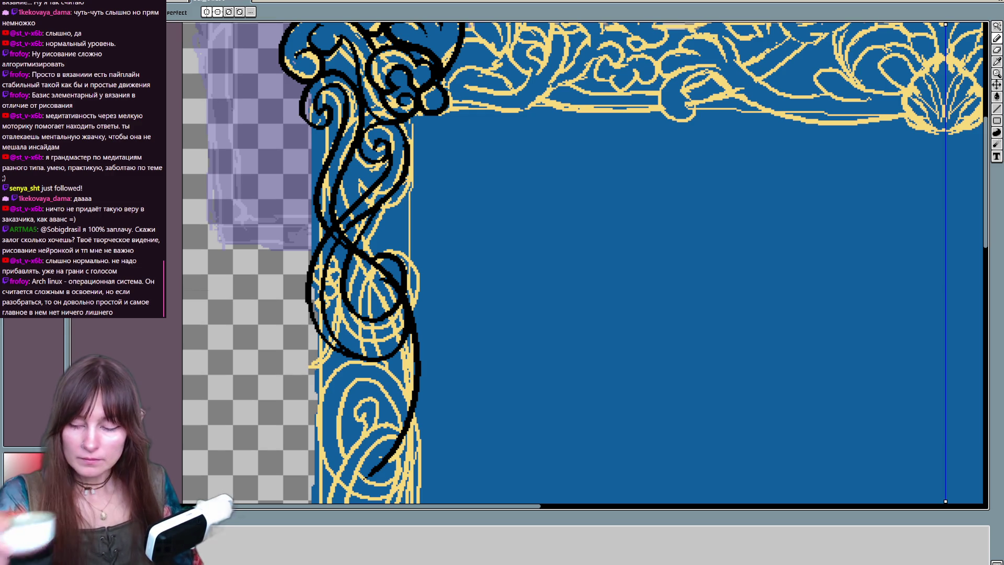
{"action": "left_click_drag", "start_coordinate": [376, 160], "coordinate": [424, 267]}
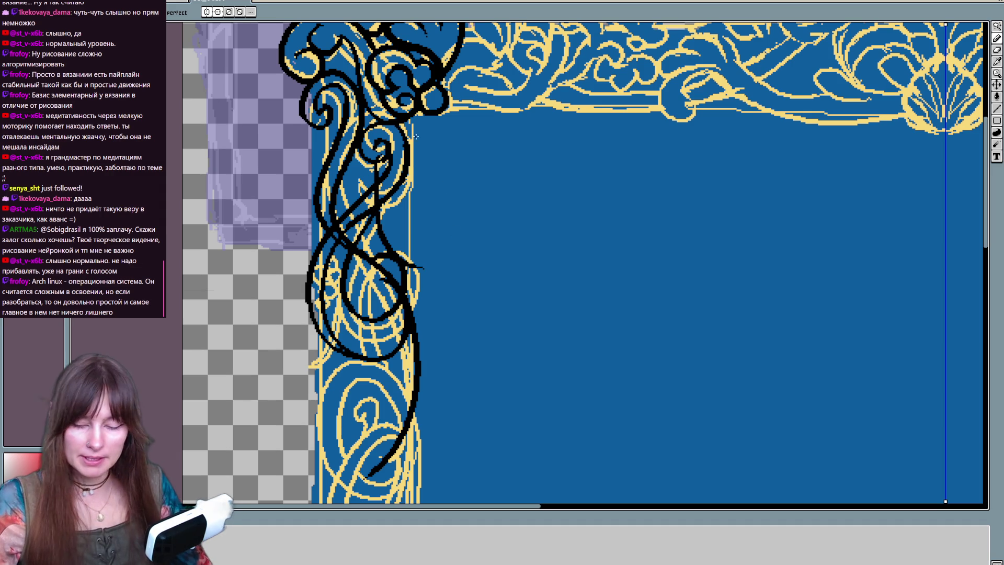
{"action": "key", "text": "ctrl+z"}
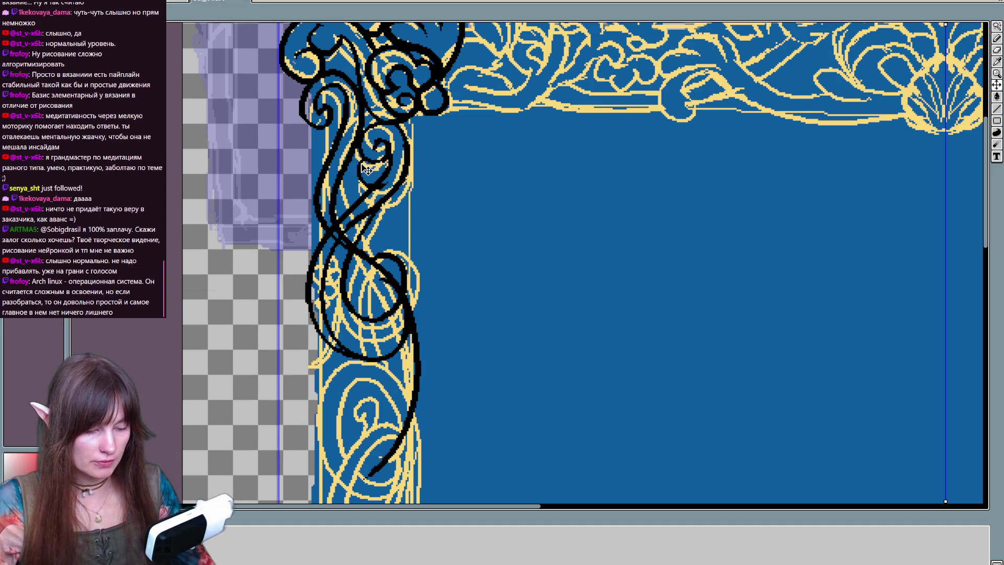
{"action": "key", "text": "ctrl"}
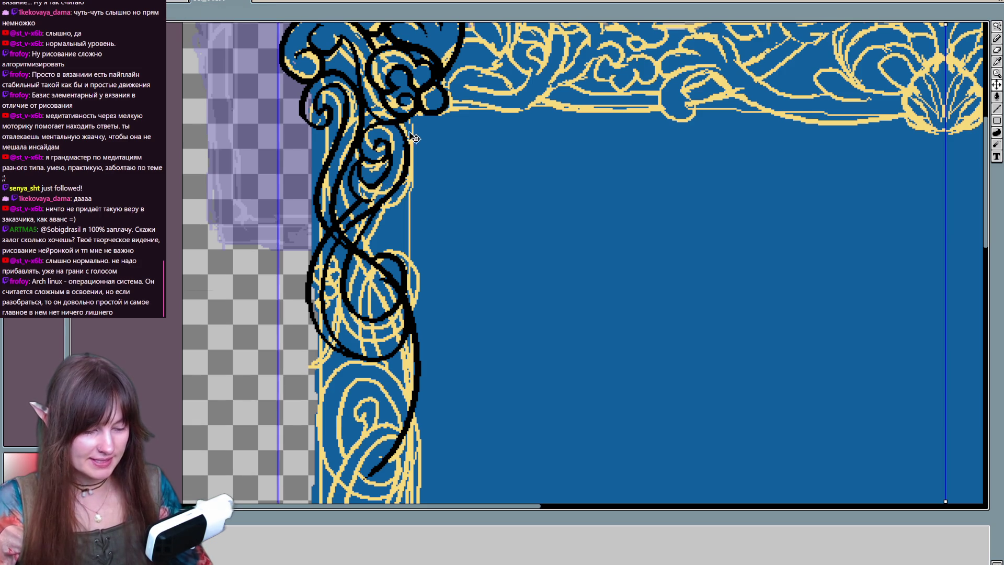
{"action": "key", "text": "ctrl"}
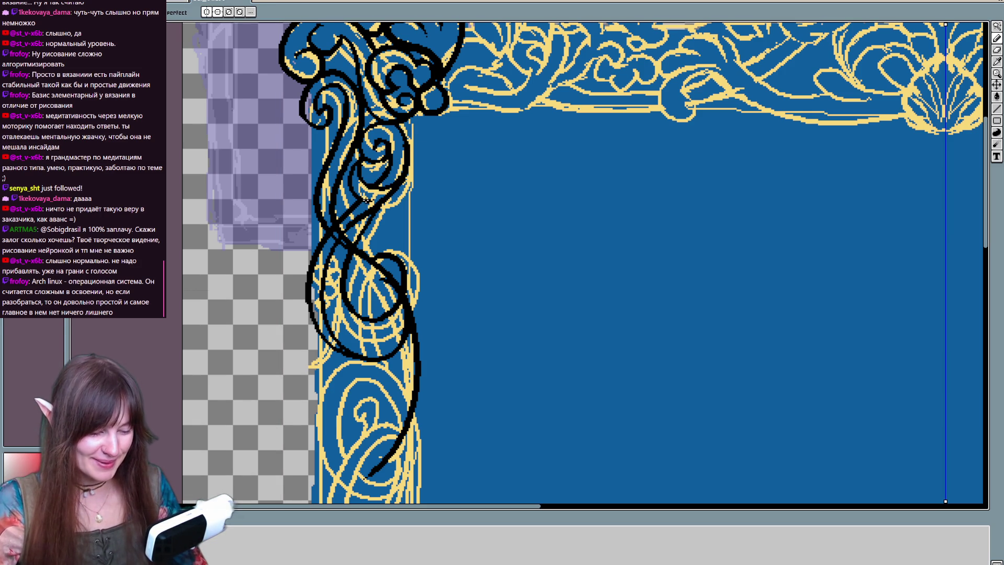
Step: Redraw the middle of the left vine's linework as small stacked loops with the freehand pencil
{"action": "key", "text": "e"}
{"action": "scroll", "coordinate": [370, 202], "scroll_direction": "down", "scroll_amount": 1}
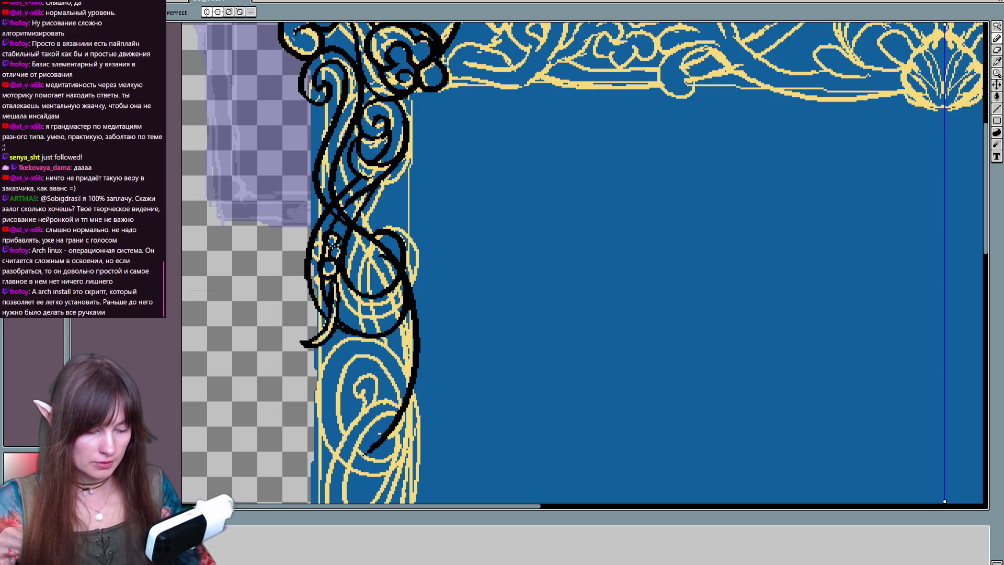
{"action": "left_click_drag", "start_coordinate": [326, 238], "coordinate": [324, 289]}
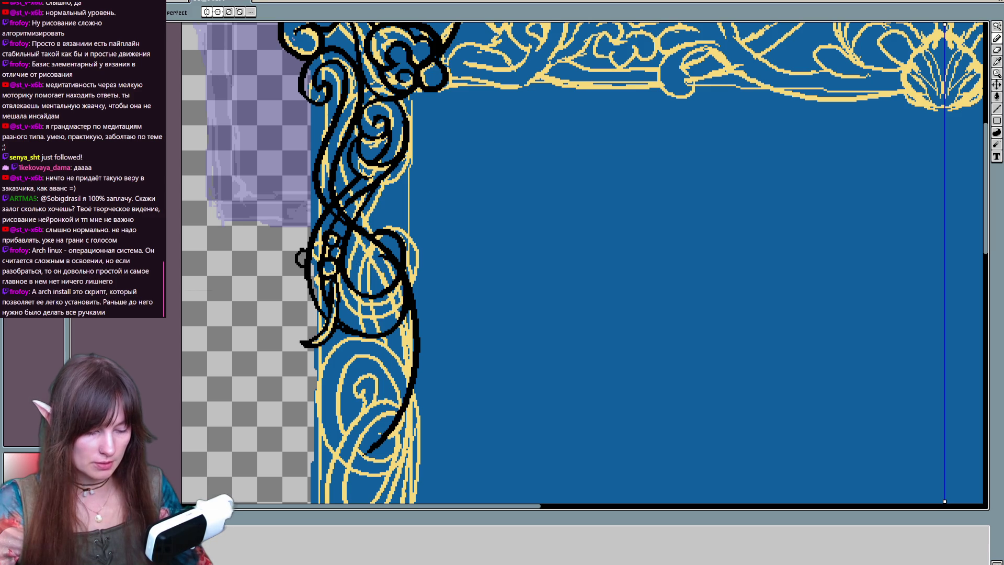
{"action": "left_click_drag", "start_coordinate": [329, 268], "coordinate": [314, 207]}
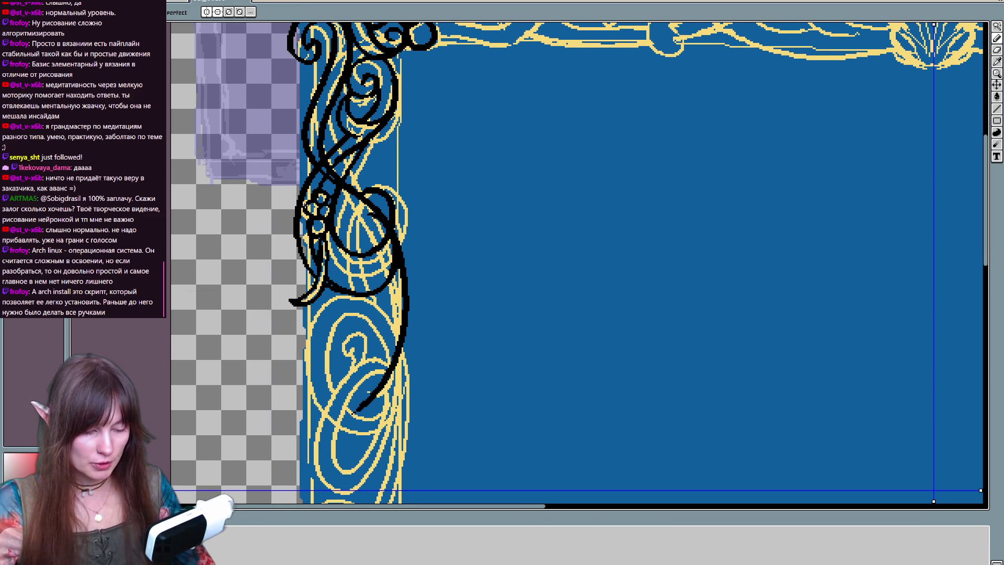
{"action": "key", "text": "e"}
{"action": "key", "text": "b"}
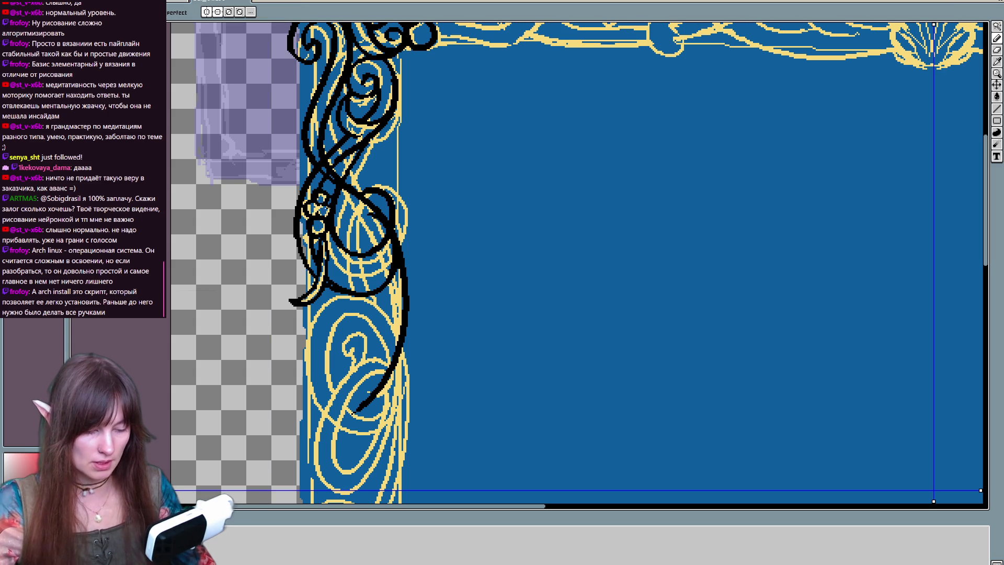
{"action": "key", "text": "ctrl"}
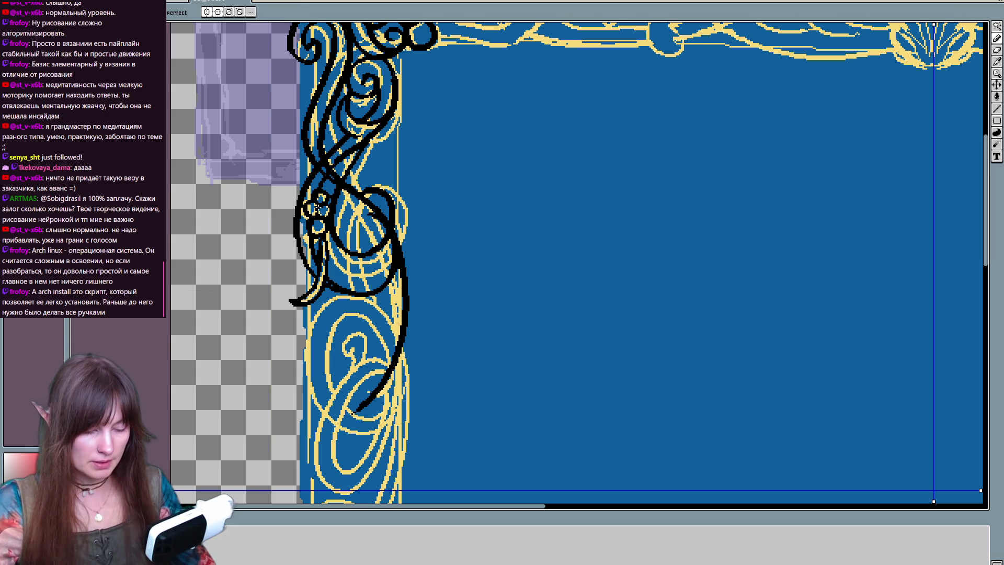
{"action": "scroll", "coordinate": [575, 261], "scroll_direction": "up", "scroll_amount": 1}
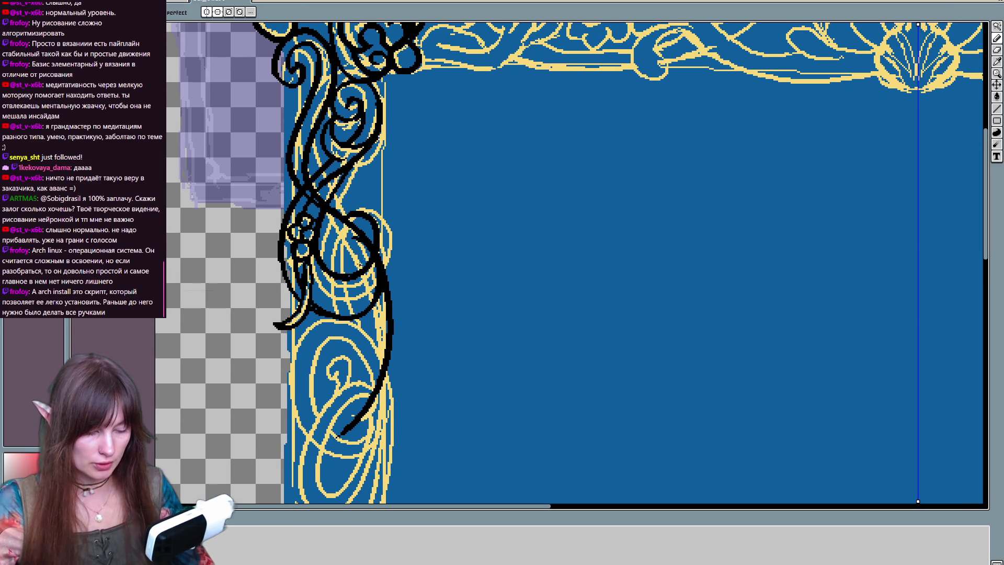
{"action": "scroll", "coordinate": [377, 262], "scroll_direction": "down", "scroll_amount": 1}
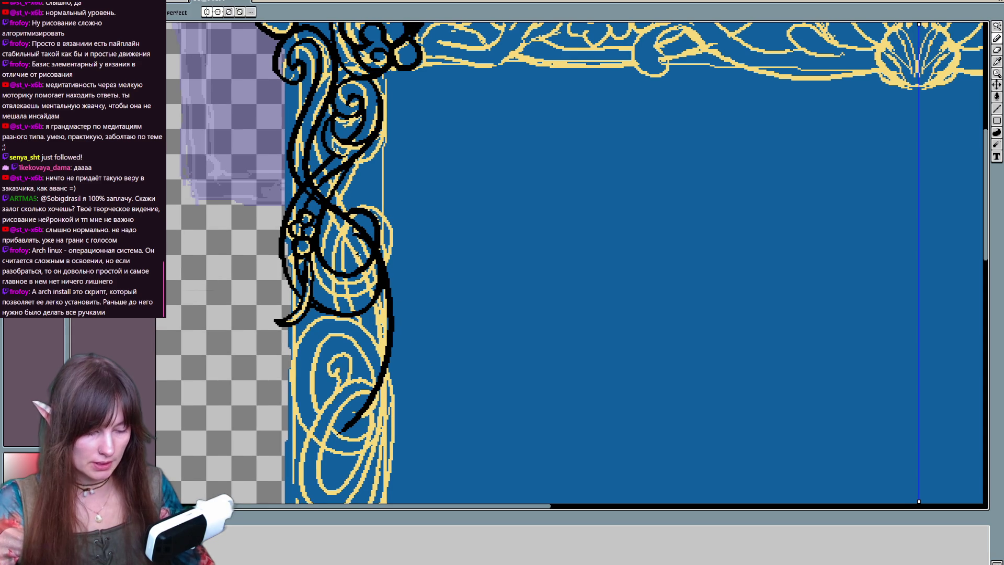
{"action": "scroll", "coordinate": [373, 121], "scroll_direction": "down", "scroll_amount": 2}
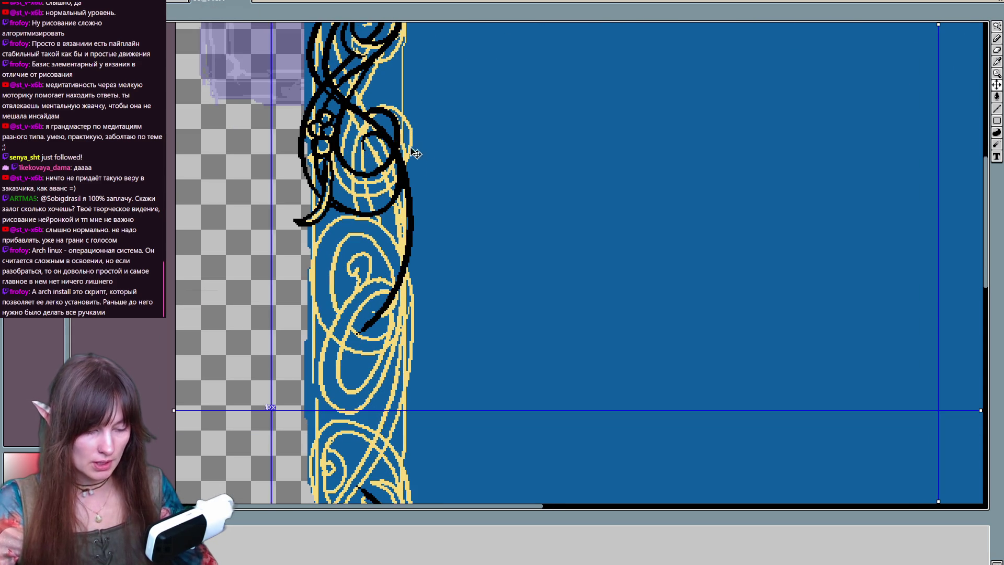
Step: Trace black vine curves over the gold left-border ornament, undoing and redoing strokes
{"action": "left_click_drag", "start_coordinate": [372, 119], "coordinate": [363, 192]}
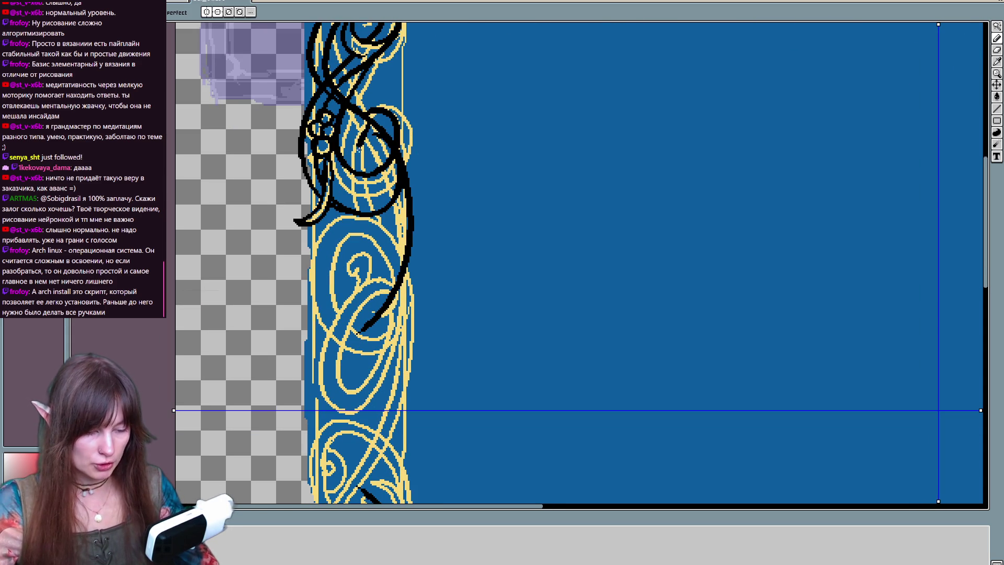
{"action": "left_click_drag", "start_coordinate": [366, 123], "coordinate": [405, 245]}
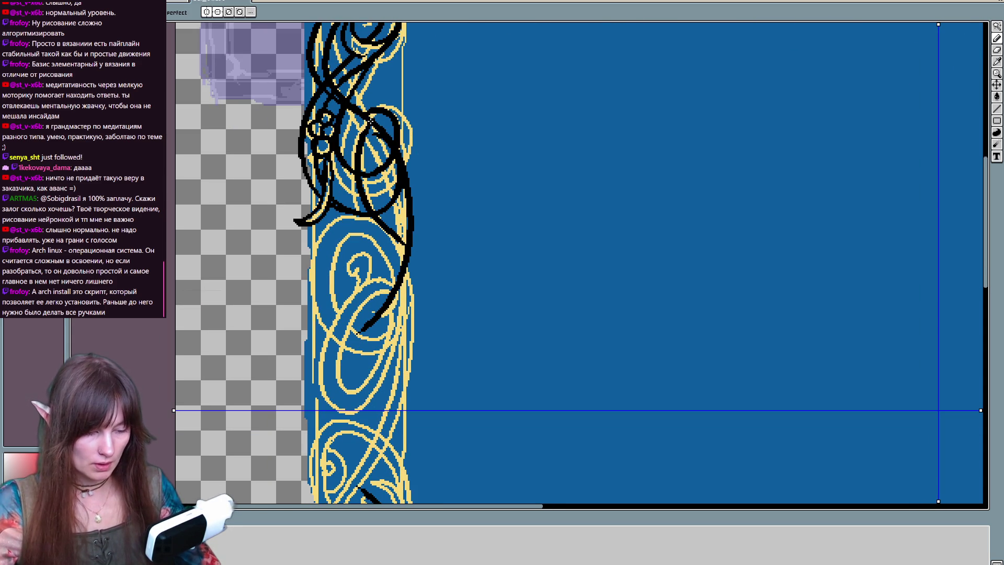
{"action": "left_click_drag", "start_coordinate": [370, 121], "coordinate": [405, 245]}
{"action": "key", "text": "ctrl+z"}
{"action": "key", "text": "ctrl+z"}
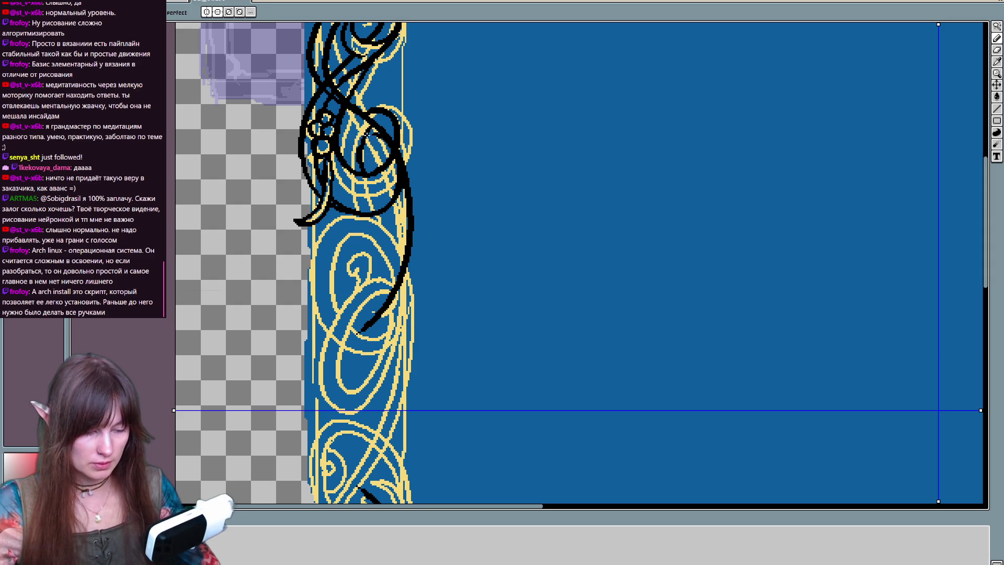
{"action": "key", "text": "ctrl+y"}
{"action": "key", "text": "ctrl+z"}
{"action": "key", "text": "ctrl+y"}
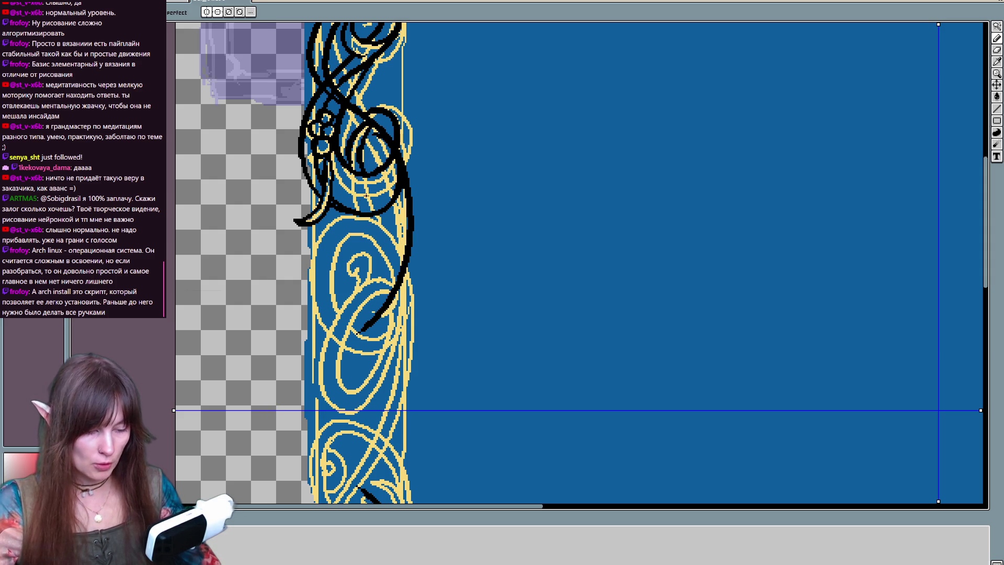
{"action": "scroll", "coordinate": [378, 216], "scroll_direction": "down", "scroll_amount": 2}
{"action": "key", "text": "ctrl+y"}
{"action": "key", "text": "ctrl+y"}
{"action": "key", "text": "ctrl+y"}
{"action": "key", "text": "ctrl+z"}
{"action": "key", "text": "ctrl+y"}
{"action": "key", "text": "ctrl+y"}
{"action": "key", "text": "ctrl+y"}
{"action": "key", "text": "ctrl+y"}
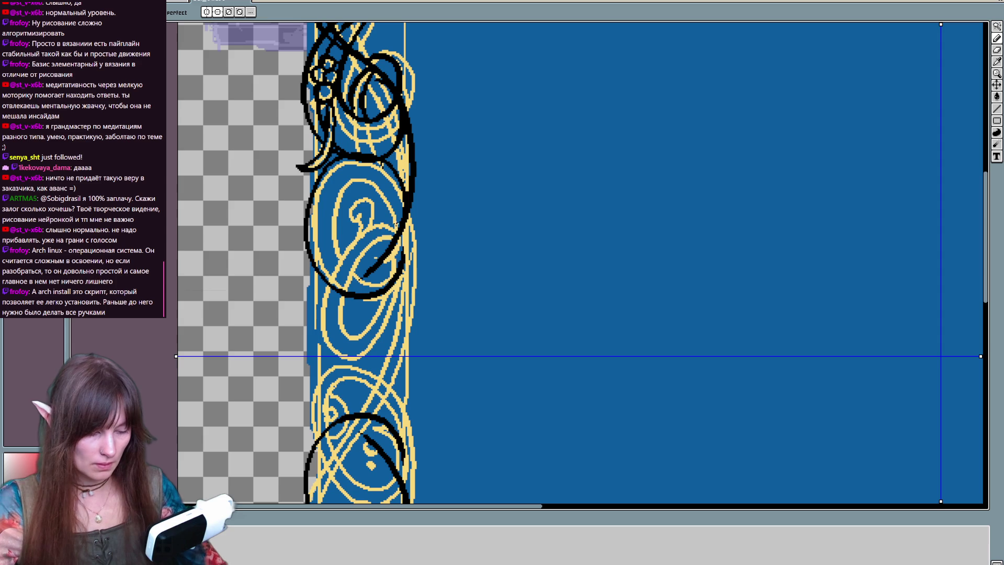
Step: Draw a mirrored black line along the right edge of the ornament
{"action": "mouse_move", "coordinate": [463, 327]}
{"action": "left_mouse_down"}
{"action": "mouse_move", "coordinate": [486, 274]}
{"action": "mouse_move", "coordinate": [427, 306]}
{"action": "mouse_move", "coordinate": [423, 251]}
{"action": "left_mouse_up"}
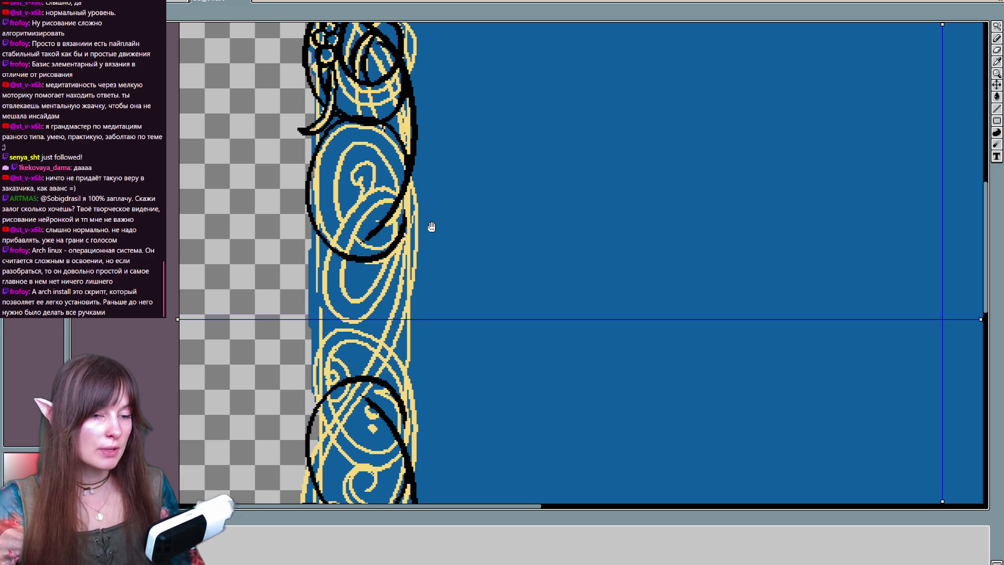
{"action": "left_click_drag", "start_coordinate": [431, 226], "coordinate": [435, 187]}
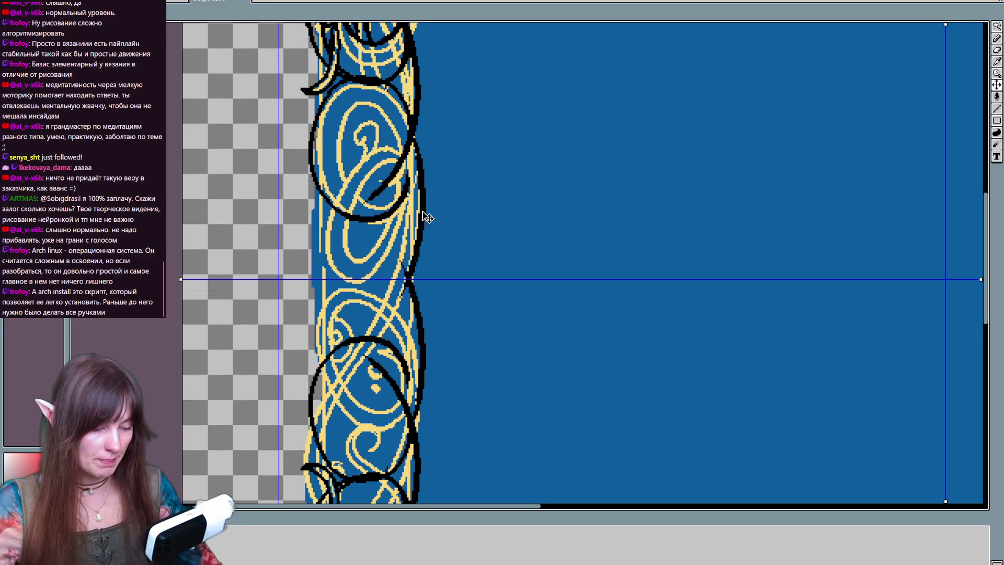
{"action": "left_click_drag", "start_coordinate": [415, 129], "coordinate": [390, 220]}
{"action": "key", "text": "ctrl+z"}
{"action": "left_click_drag", "start_coordinate": [415, 126], "coordinate": [411, 240]}
{"action": "mouse_move", "coordinate": [400, 278]}
{"action": "left_mouse_down"}
{"action": "mouse_move", "coordinate": [369, 226]}
{"action": "mouse_move", "coordinate": [377, 280]}
{"action": "left_mouse_up"}
{"action": "key", "text": "ctrl+z"}
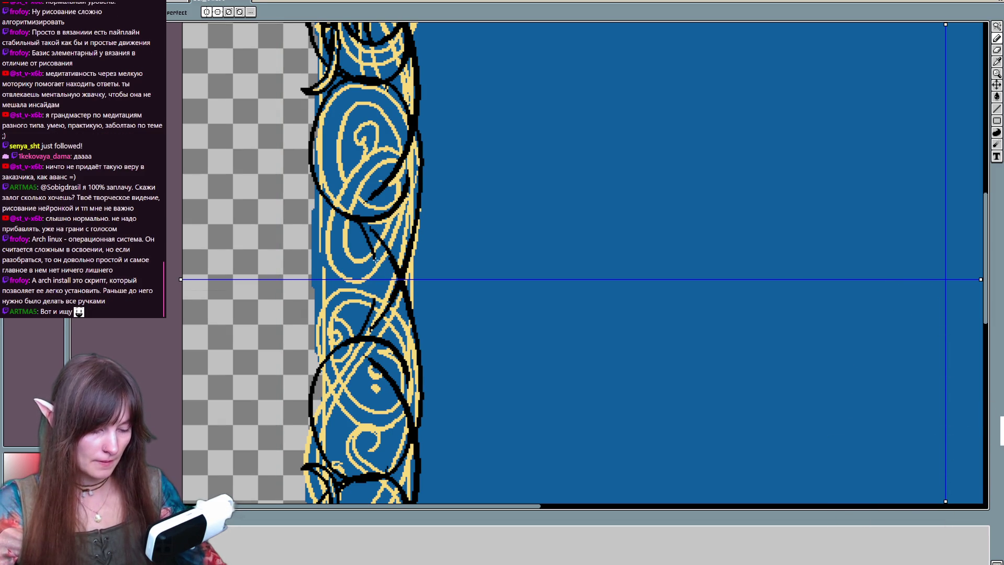
Step: Try a diagonal black vine stroke and undo it
{"action": "scroll", "coordinate": [440, 253], "scroll_direction": "up", "scroll_amount": 1}
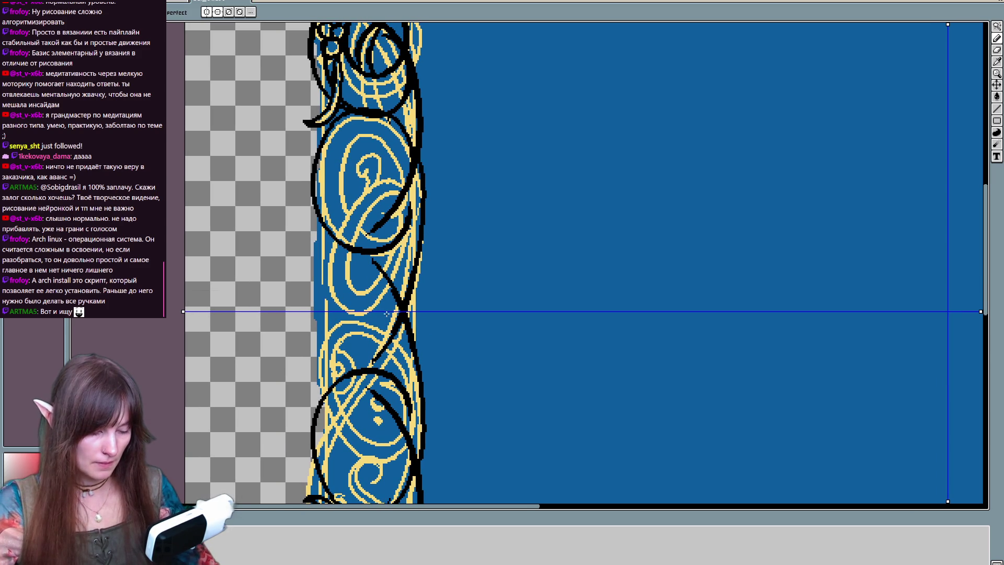
{"action": "left_click_drag", "start_coordinate": [387, 311], "coordinate": [350, 252]}
{"action": "key", "text": "ctrl+z"}
{"action": "key", "text": "ctrl+y"}
{"action": "key", "text": "ctrl+z"}
Step: Add a short black curve around the yellow spiral after several rejected attempts
{"action": "scroll", "coordinate": [410, 311], "scroll_direction": "up", "scroll_amount": 1}
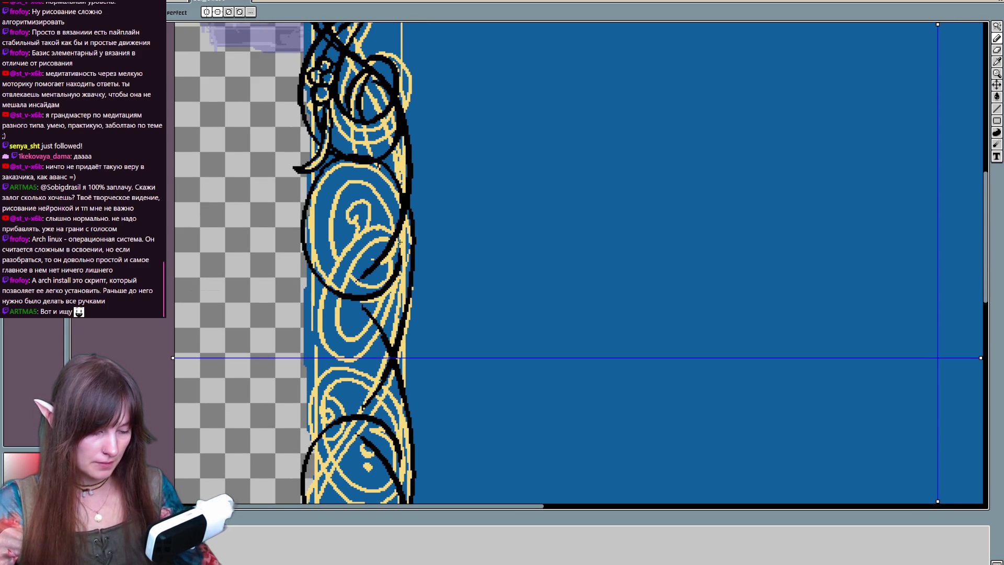
{"action": "mouse_move", "coordinate": [399, 246]}
{"action": "left_mouse_down"}
{"action": "mouse_move", "coordinate": [373, 222]}
{"action": "mouse_move", "coordinate": [372, 273]}
{"action": "mouse_move", "coordinate": [398, 177]}
{"action": "left_mouse_up"}
{"action": "key", "text": "ctrl+z"}
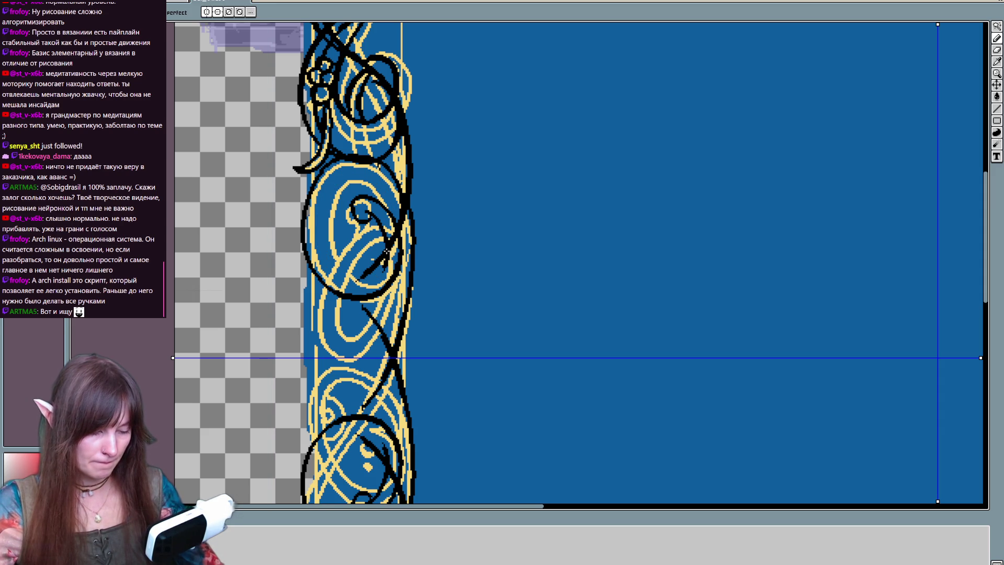
{"action": "left_click_drag", "start_coordinate": [385, 256], "coordinate": [383, 223]}
{"action": "key", "text": "ctrl+z"}
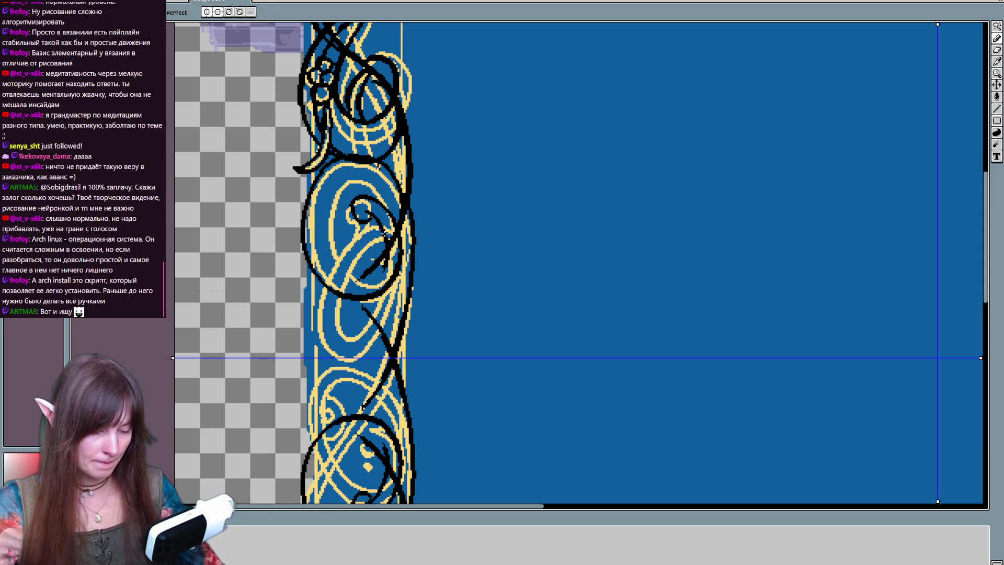
{"action": "left_click_drag", "start_coordinate": [384, 265], "coordinate": [389, 172]}
{"action": "key", "text": "ctrl+z"}
{"action": "mouse_move", "coordinate": [384, 268]}
{"action": "left_mouse_down"}
{"action": "mouse_move", "coordinate": [378, 278]}
{"action": "mouse_move", "coordinate": [398, 210]}
{"action": "left_mouse_up"}
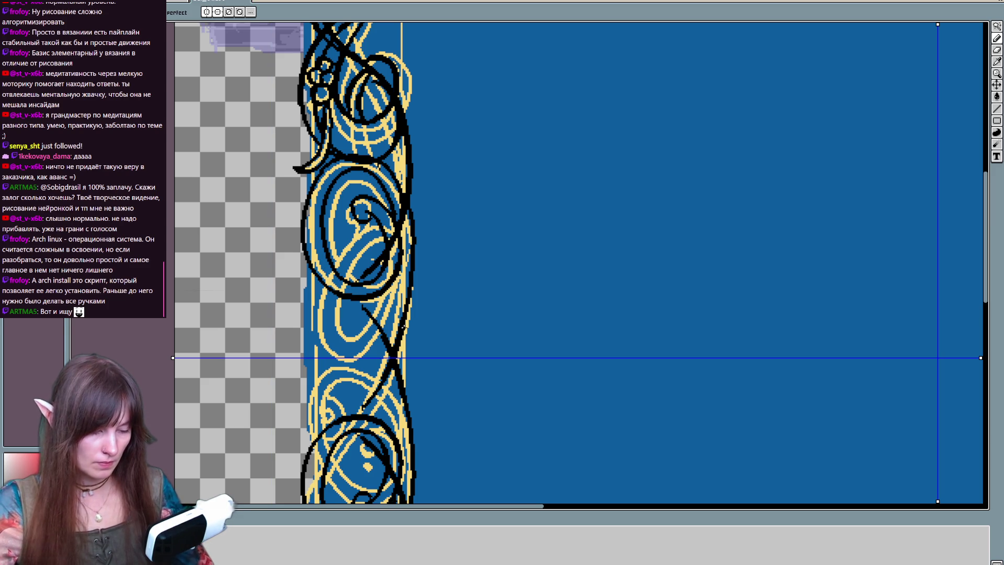
Step: Add mirrored black pixels and curves down the ornament's left edge
{"action": "key", "text": "b"}
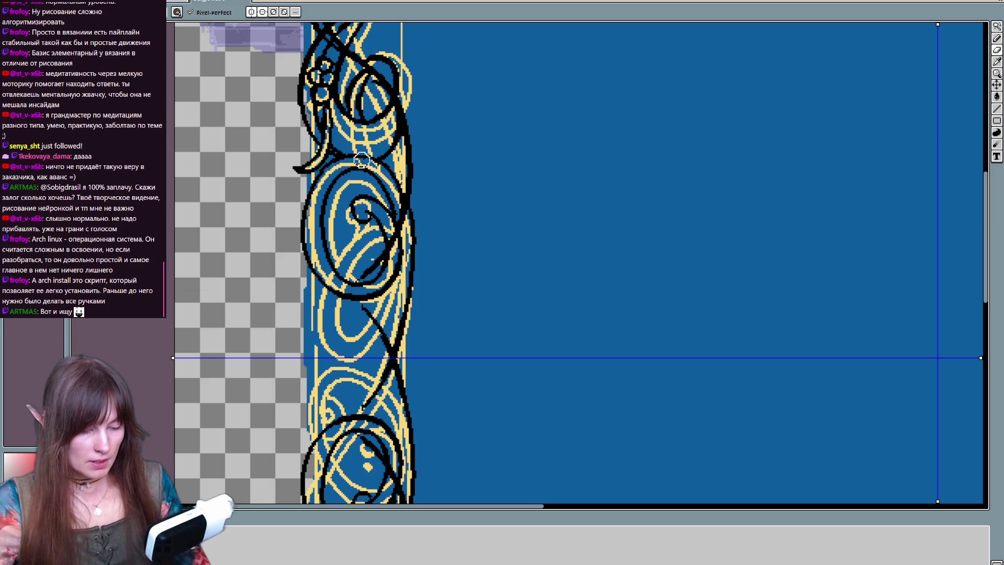
{"action": "key", "text": "e"}
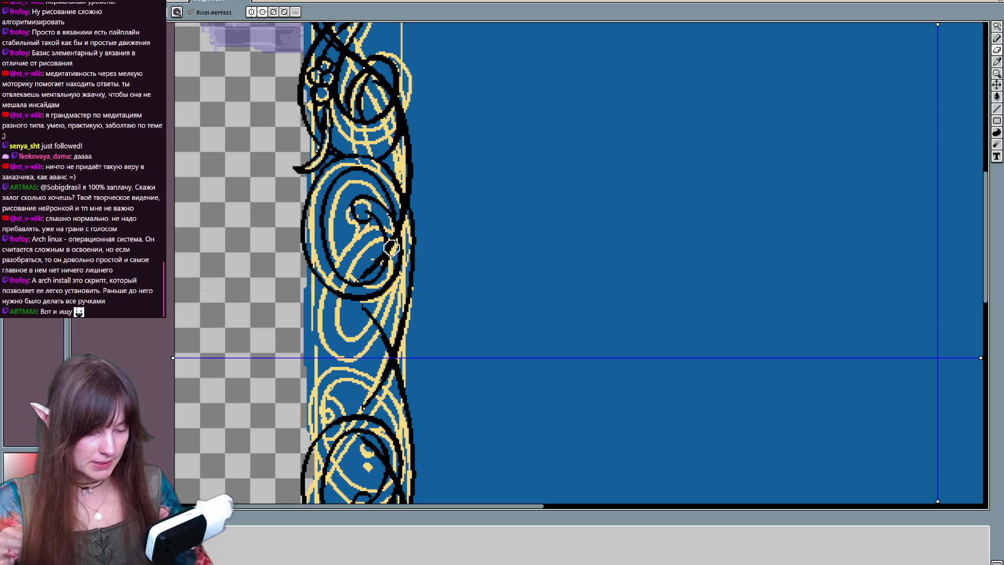
{"action": "left_click_drag", "start_coordinate": [408, 186], "coordinate": [431, 221]}
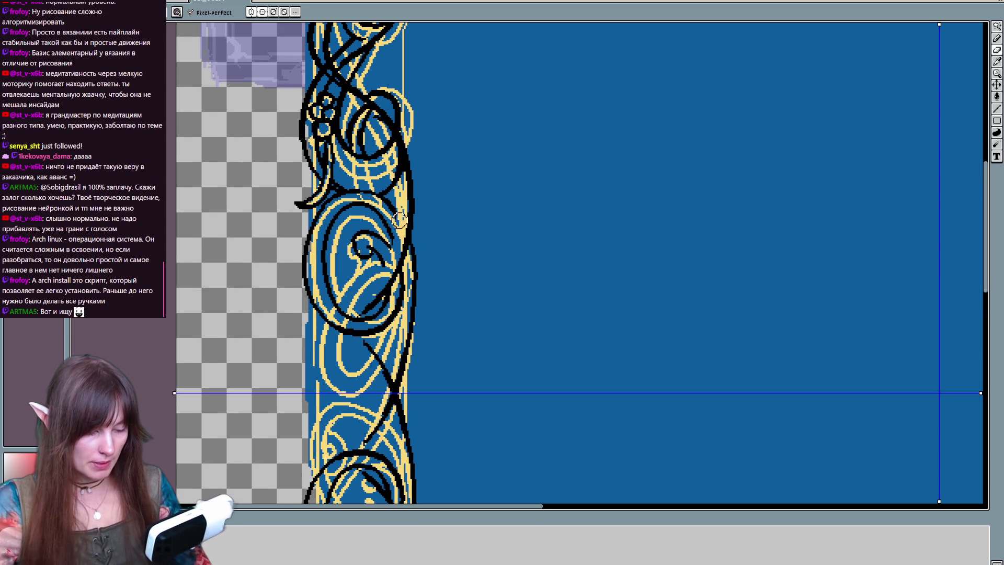
{"action": "key", "text": "ctrl"}
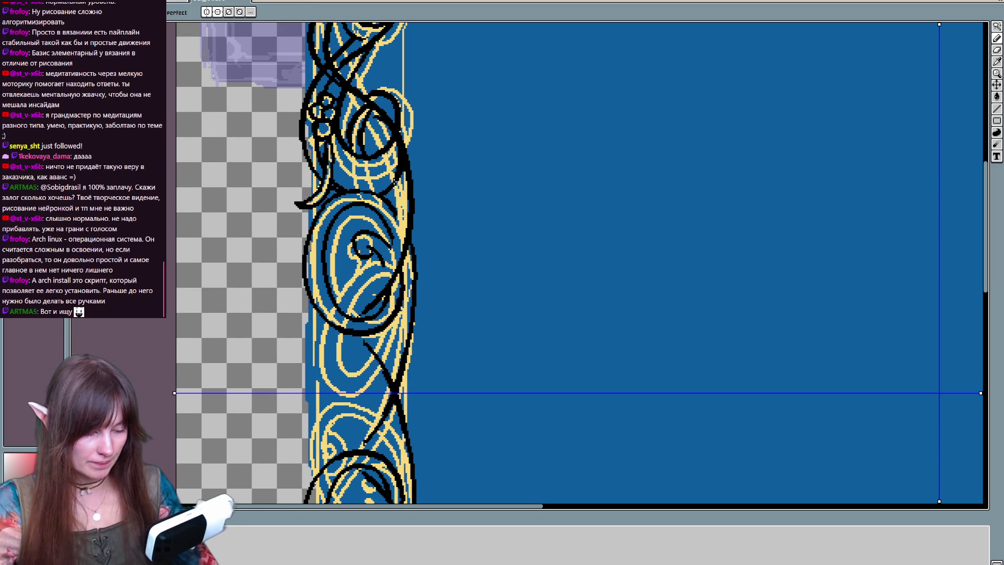
{"action": "mouse_move", "coordinate": [377, 276]}
{"action": "left_mouse_down"}
{"action": "mouse_move", "coordinate": [355, 306]}
{"action": "mouse_move", "coordinate": [366, 253]}
{"action": "left_mouse_up"}
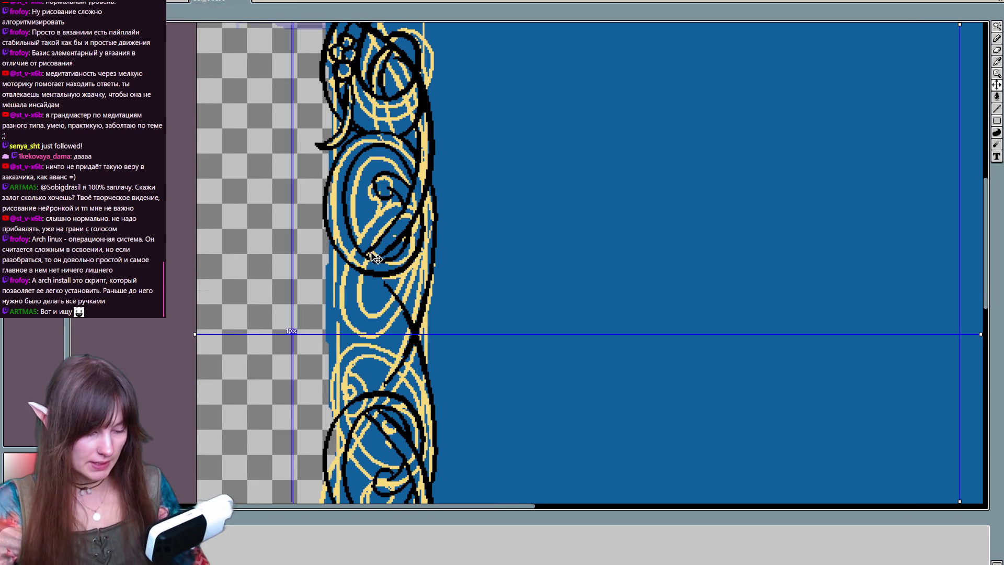
{"action": "left_click_drag", "start_coordinate": [403, 201], "coordinate": [406, 161]}
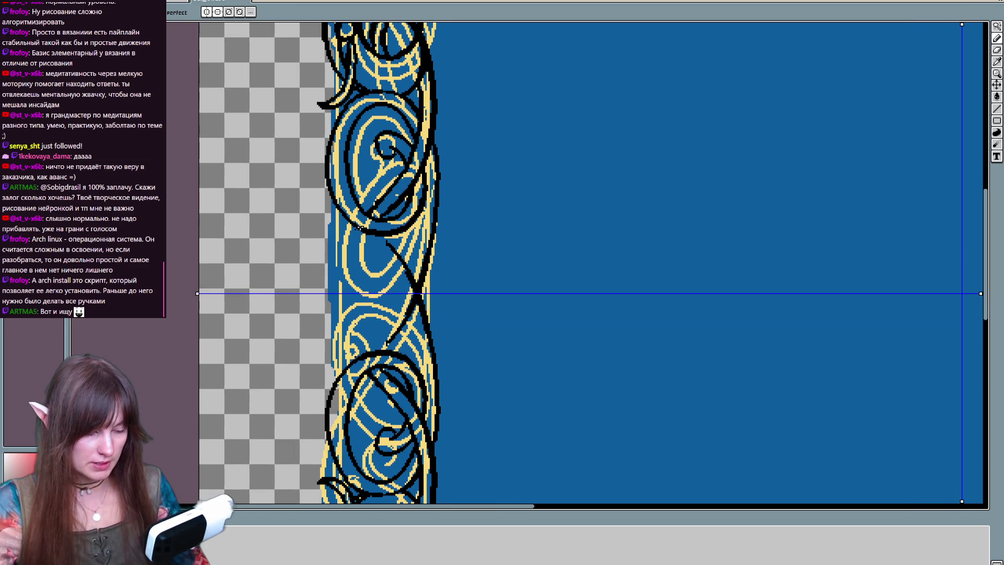
{"action": "left_click_drag", "start_coordinate": [358, 228], "coordinate": [343, 357]}
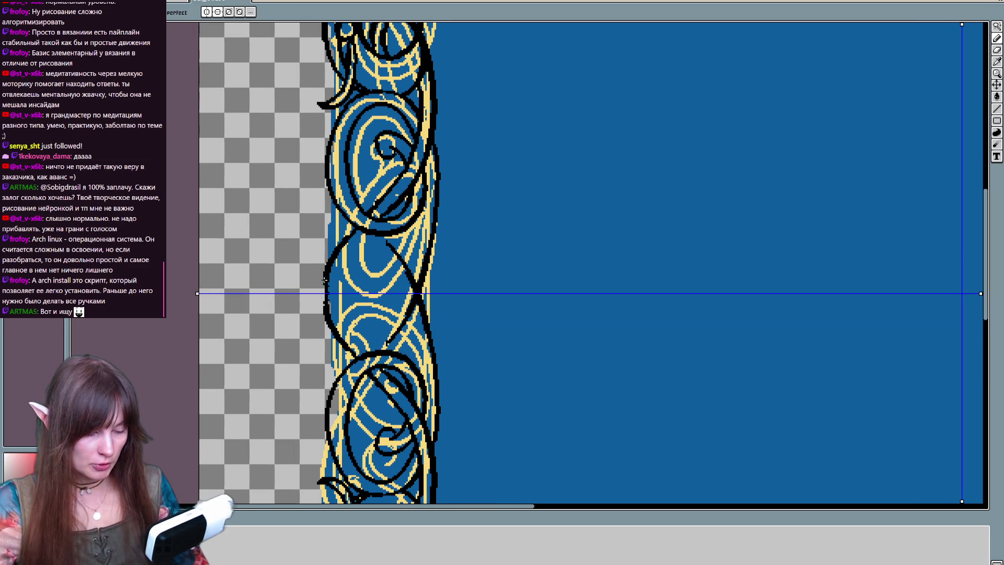
{"action": "left_click_drag", "start_coordinate": [438, 233], "coordinate": [429, 254]}
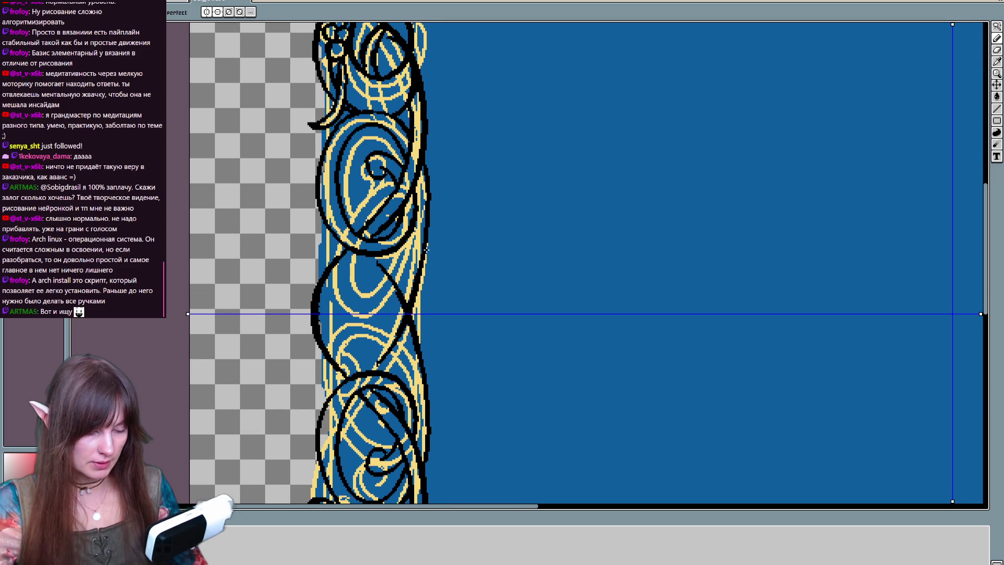
{"action": "left_click_drag", "start_coordinate": [359, 253], "coordinate": [345, 336]}
{"action": "mouse_move", "coordinate": [437, 267]}
{"action": "left_mouse_down"}
{"action": "mouse_move", "coordinate": [409, 308]}
{"action": "mouse_move", "coordinate": [432, 251]}
{"action": "left_mouse_up"}
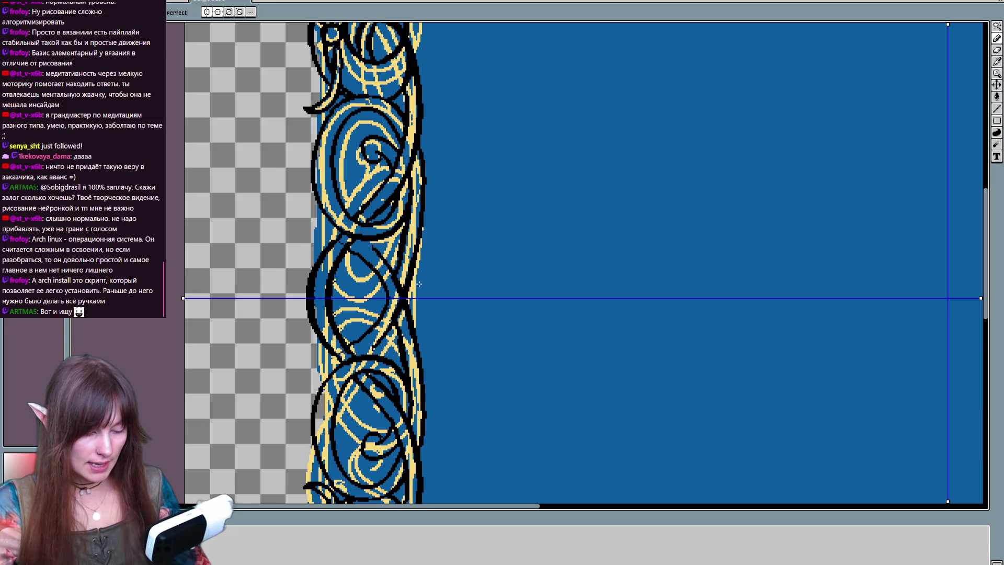
Step: Clean the ornament's left edge with blue pixels and add black curls and vine lines along the left border
{"action": "left_click_drag", "start_coordinate": [316, 212], "coordinate": [317, 385]}
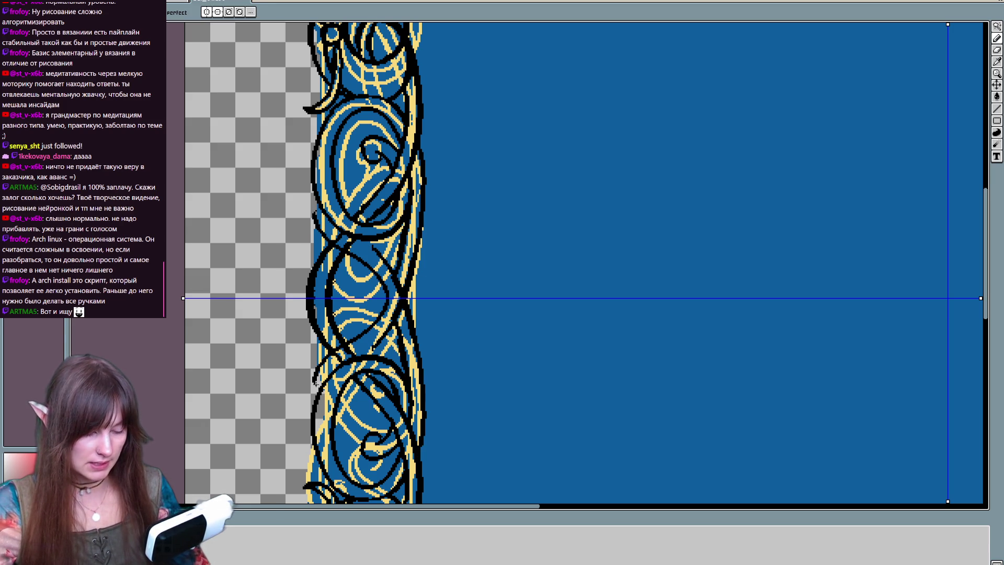
{"action": "key", "text": "e"}
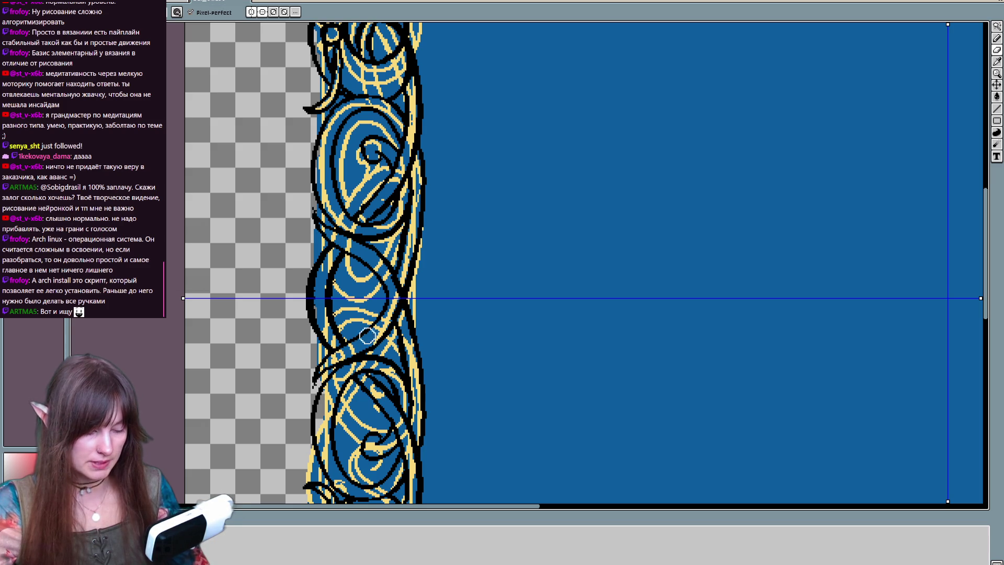
{"action": "key", "text": "b"}
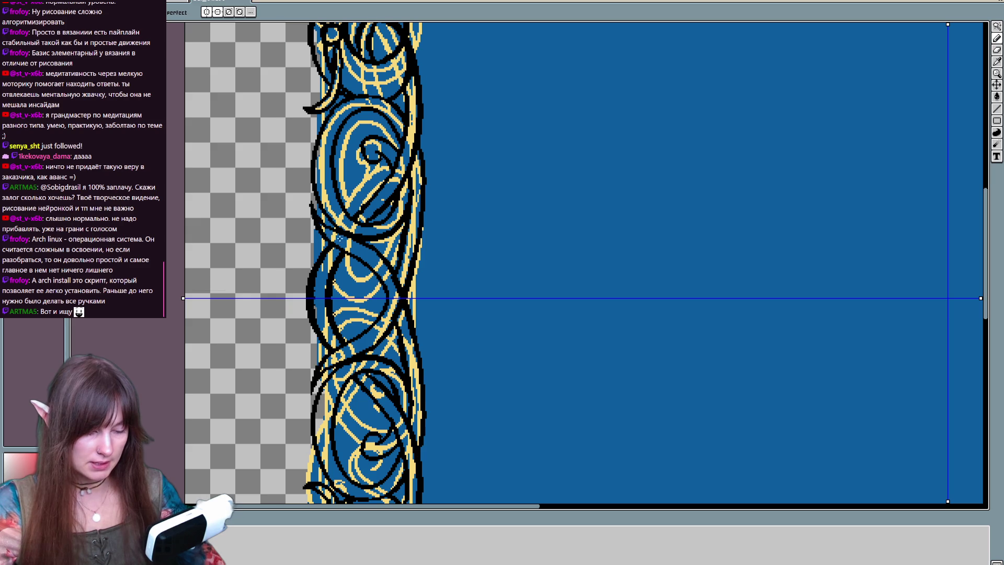
{"action": "scroll", "coordinate": [446, 299], "scroll_direction": "up", "scroll_amount": 1}
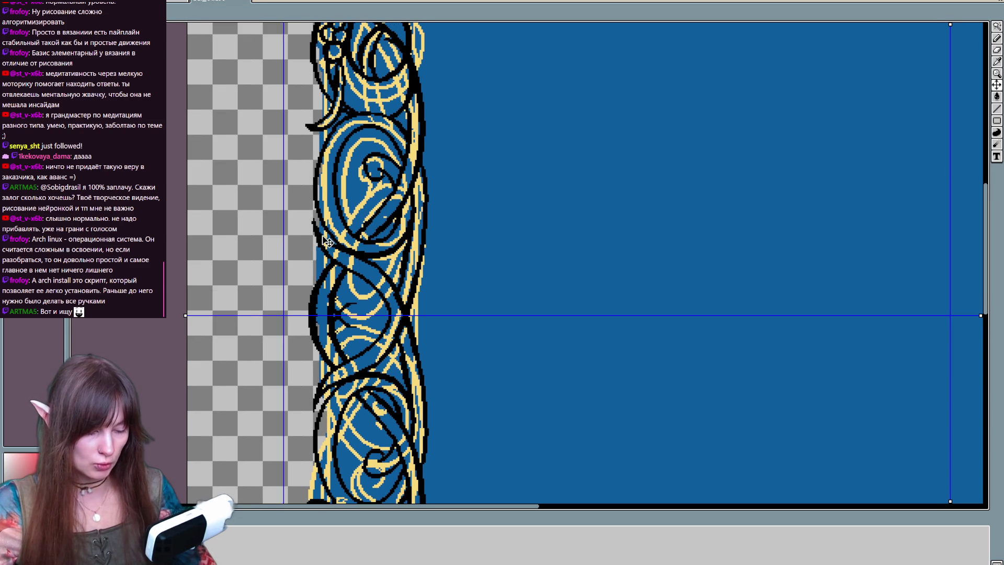
{"action": "left_click_drag", "start_coordinate": [315, 286], "coordinate": [294, 280]}
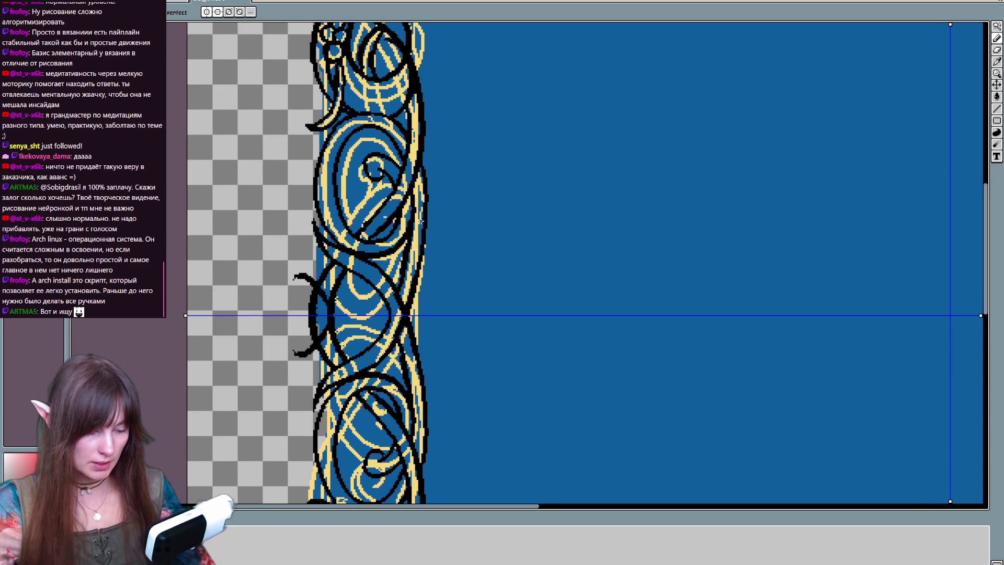
{"action": "scroll", "coordinate": [337, 206], "scroll_direction": "down", "scroll_amount": 2}
{"action": "scroll", "coordinate": [337, 205], "scroll_direction": "up", "scroll_amount": 2}
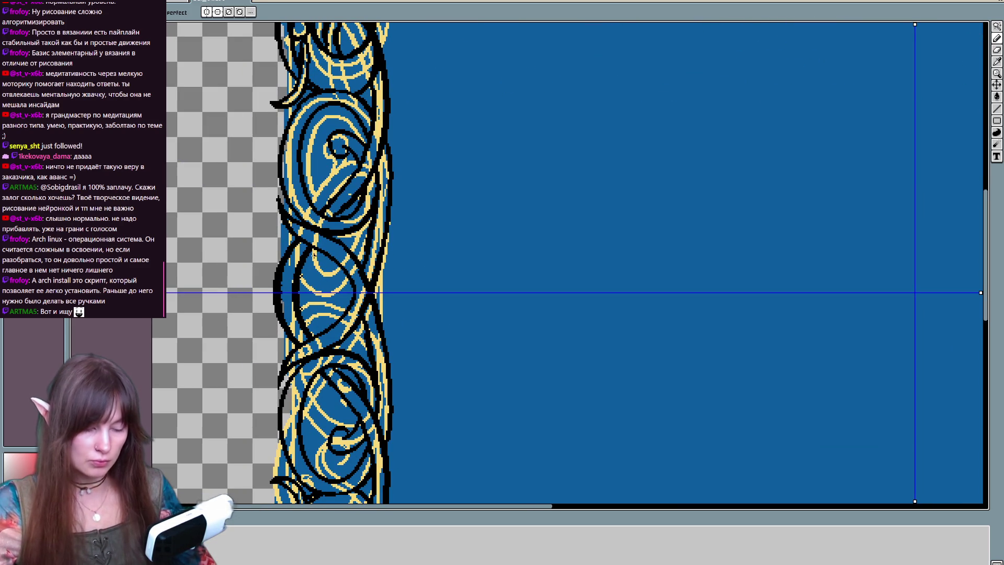
{"action": "key", "text": "ctrl"}
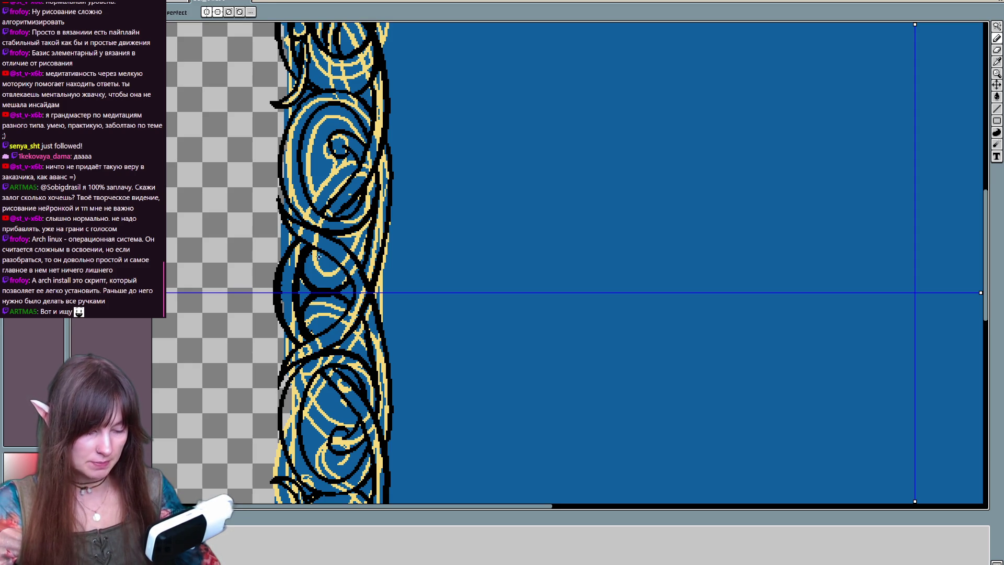
{"action": "left_click_drag", "start_coordinate": [318, 257], "coordinate": [353, 248]}
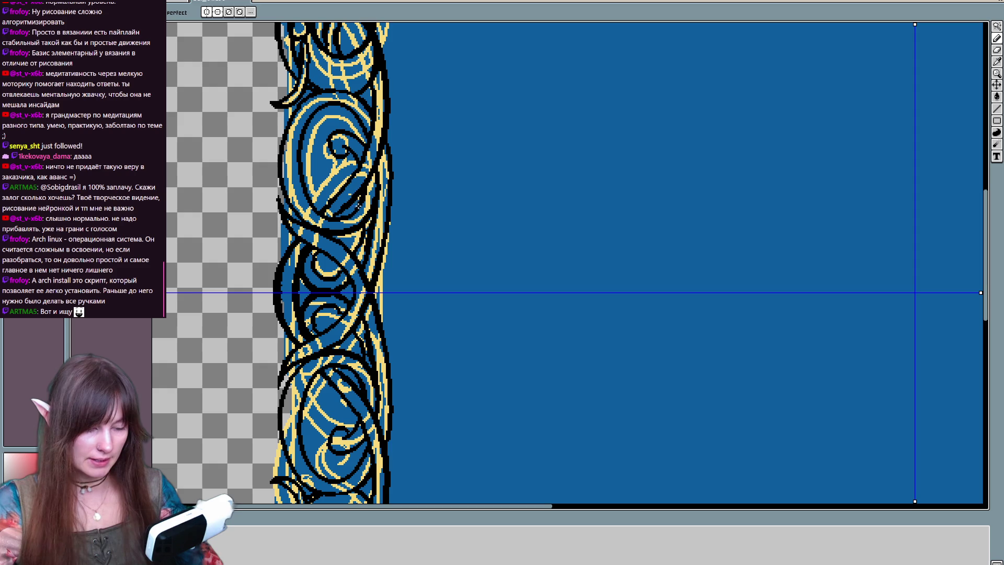
{"action": "mouse_move", "coordinate": [346, 178]}
{"action": "left_mouse_down"}
{"action": "mouse_move", "coordinate": [317, 171]}
{"action": "mouse_move", "coordinate": [329, 157]}
{"action": "mouse_move", "coordinate": [366, 174]}
{"action": "left_mouse_up"}
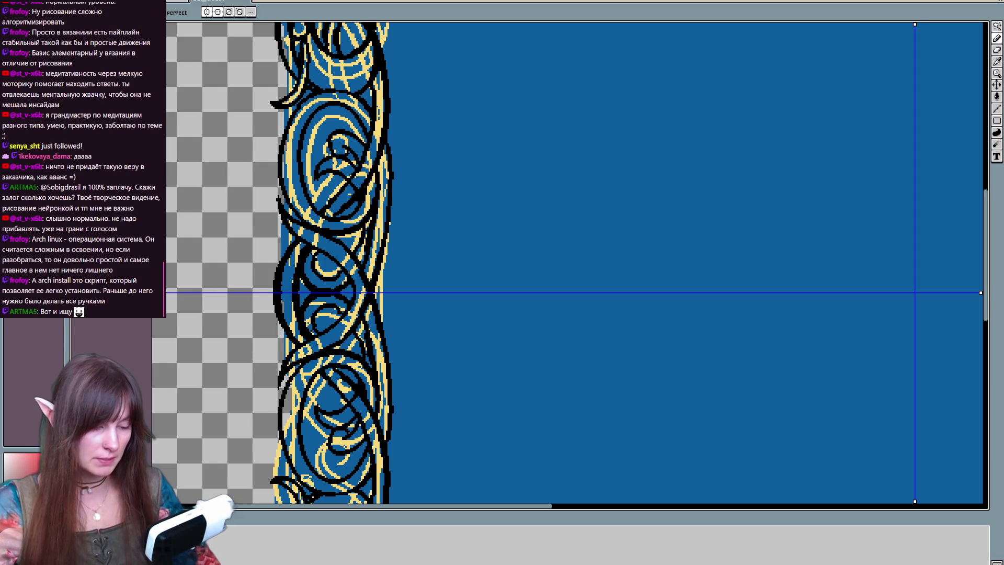
{"action": "scroll", "coordinate": [280, 260], "scroll_direction": "up", "scroll_amount": 3}
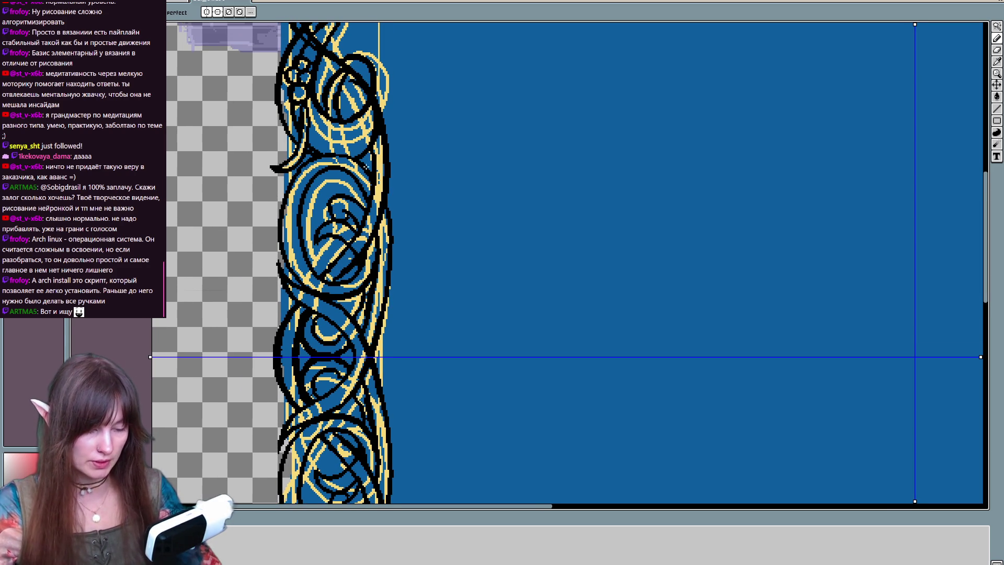
{"action": "left_click_drag", "start_coordinate": [385, 260], "coordinate": [348, 439]}
Step: Trace the top-left corner scroll in black pencil with an inner curve and a curly loop, redrawing misplaced strokes
{"action": "mouse_move", "coordinate": [403, 317]}
{"action": "left_mouse_down"}
{"action": "mouse_move", "coordinate": [273, 291]}
{"action": "mouse_move", "coordinate": [361, 209]}
{"action": "left_mouse_up"}
{"action": "key", "text": "ctrl+z"}
{"action": "left_click_drag", "start_coordinate": [246, 299], "coordinate": [349, 206]}
{"action": "key", "text": "ctrl+z"}
{"action": "left_click_drag", "start_coordinate": [245, 301], "coordinate": [343, 200]}
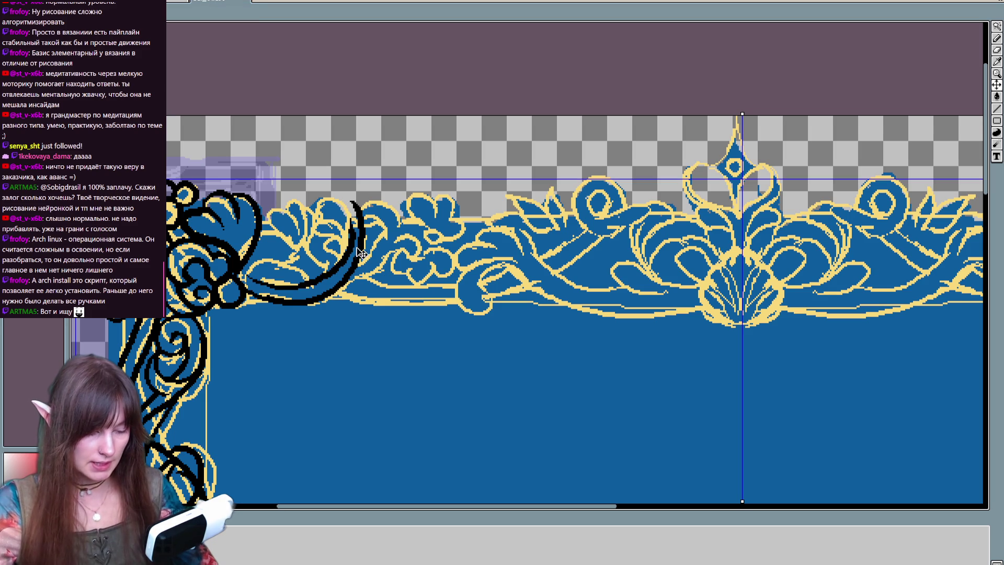
{"action": "mouse_move", "coordinate": [256, 277]}
{"action": "left_mouse_down"}
{"action": "mouse_move", "coordinate": [351, 219]}
{"action": "mouse_move", "coordinate": [336, 219]}
{"action": "left_mouse_up"}
{"action": "left_click_drag", "start_coordinate": [303, 265], "coordinate": [314, 199]}
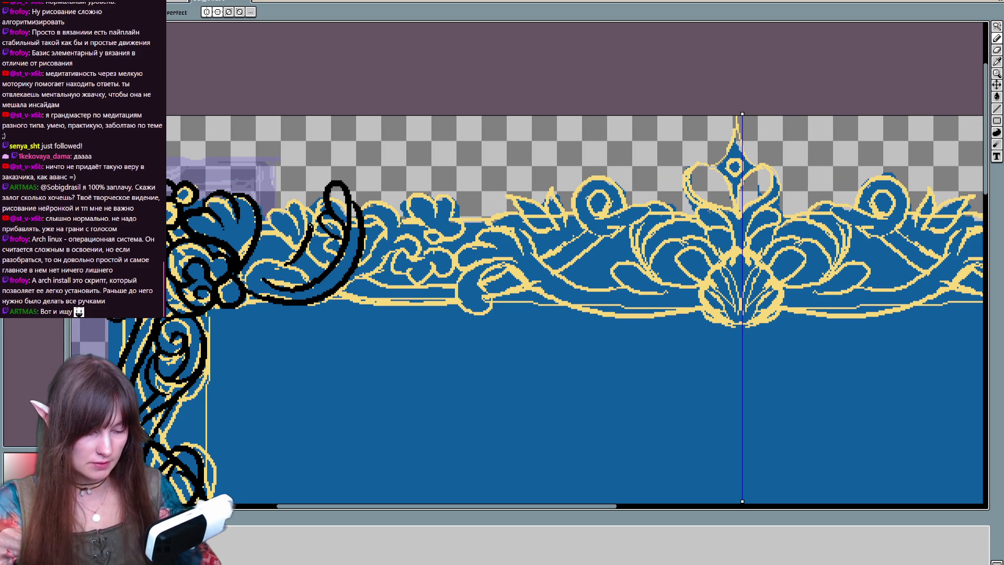
{"action": "mouse_move", "coordinate": [303, 241]}
{"action": "left_mouse_down"}
{"action": "mouse_move", "coordinate": [273, 199]}
{"action": "mouse_move", "coordinate": [260, 217]}
{"action": "left_mouse_up"}
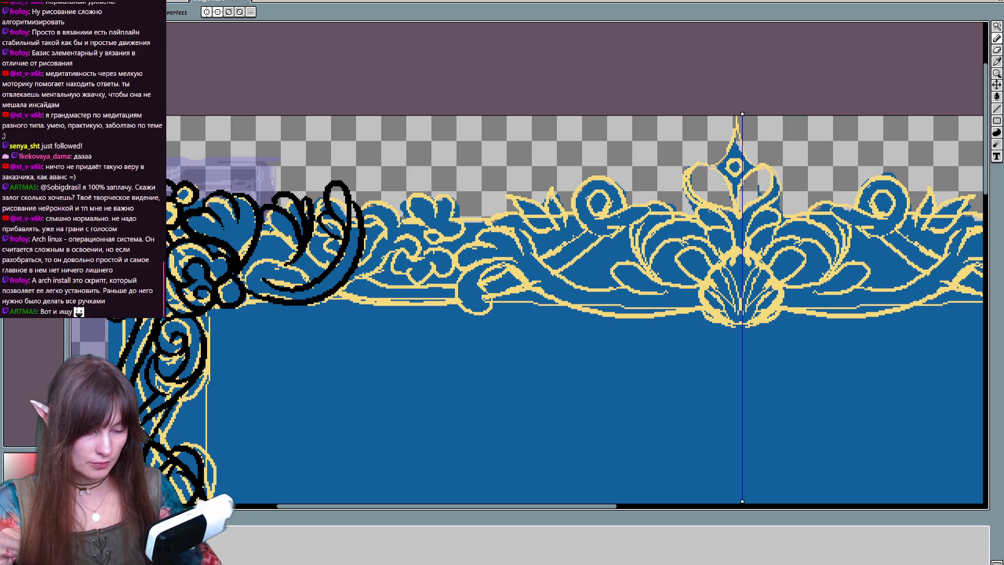
{"action": "key", "text": "e"}
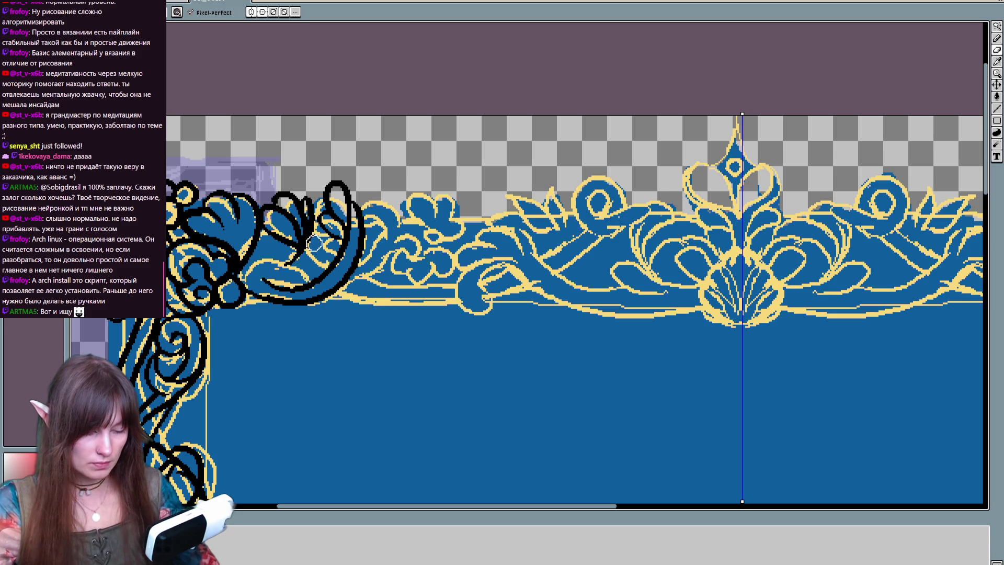
{"action": "key", "text": "b"}
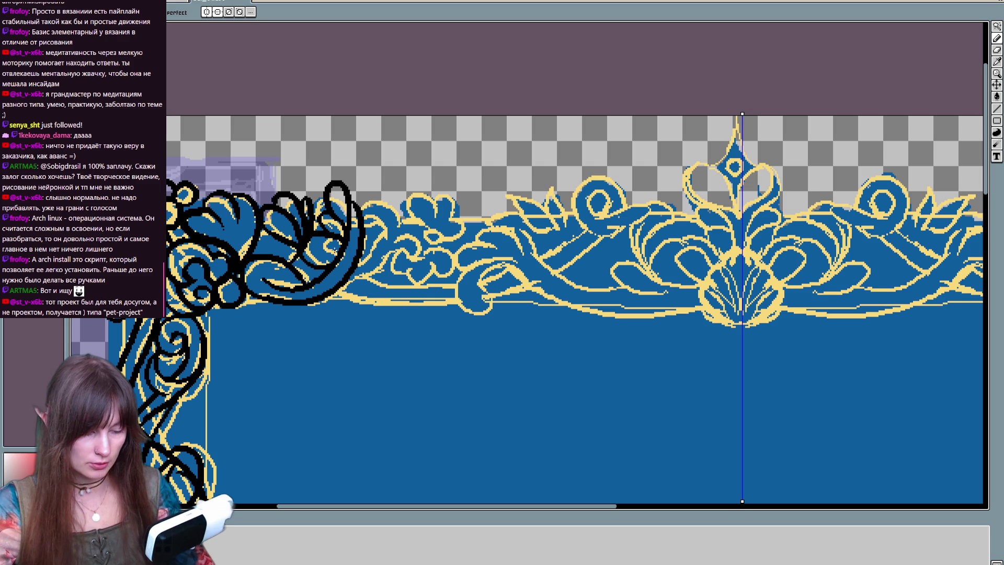
Step: Further along the top border, add a black curl at the ornament's tip and outline the blue curl
{"action": "key", "text": "ctrl"}
{"action": "key", "text": "ctrl"}
{"action": "key", "text": "ctrl"}
{"action": "left_click_drag", "start_coordinate": [408, 347], "coordinate": [332, 381]}
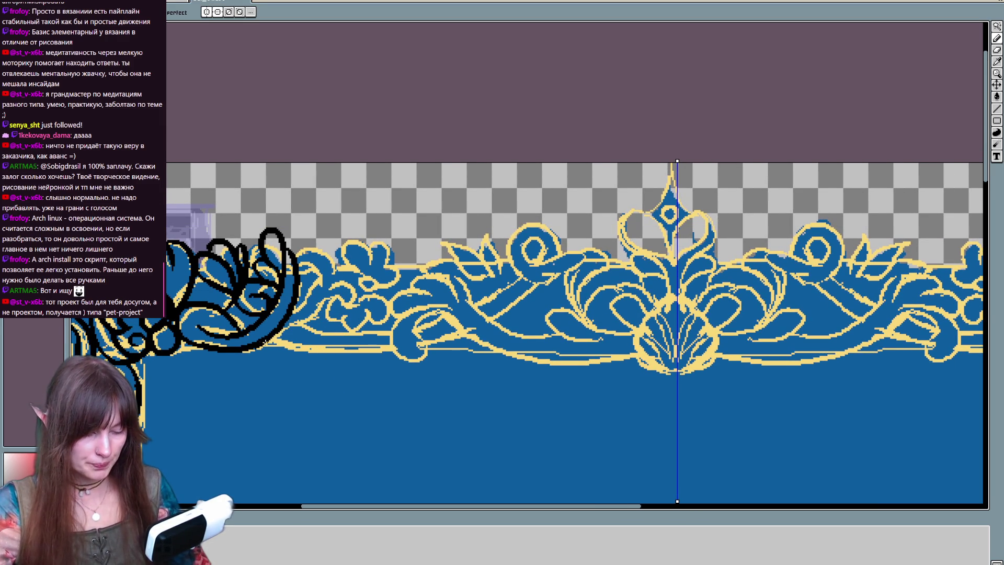
{"action": "mouse_move", "coordinate": [341, 321]}
{"action": "left_mouse_down"}
{"action": "mouse_move", "coordinate": [316, 303]}
{"action": "mouse_move", "coordinate": [319, 267]}
{"action": "mouse_move", "coordinate": [338, 270]}
{"action": "left_mouse_up"}
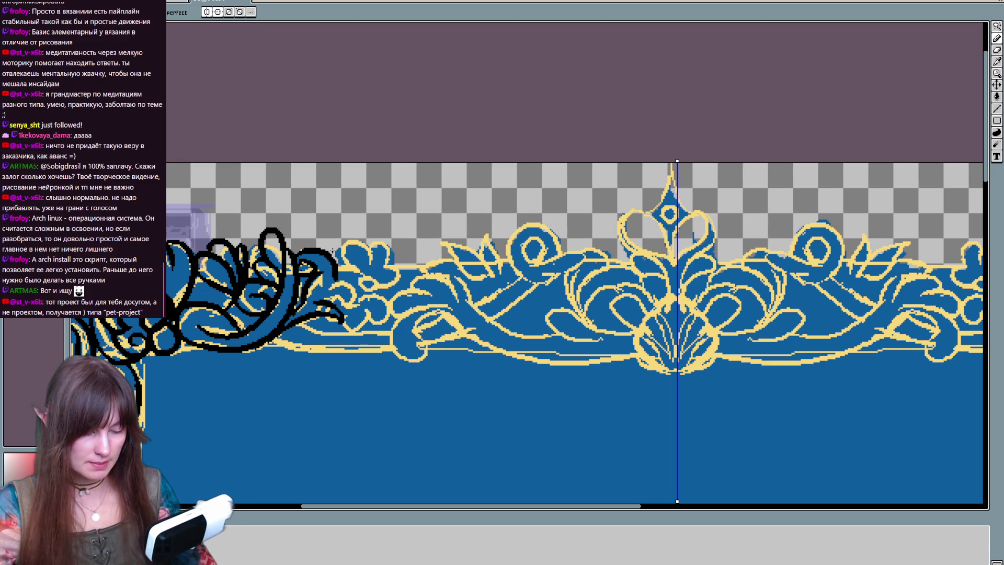
{"action": "mouse_move", "coordinate": [366, 282]}
{"action": "left_mouse_down"}
{"action": "mouse_move", "coordinate": [340, 246]}
{"action": "mouse_move", "coordinate": [374, 269]}
{"action": "mouse_move", "coordinate": [382, 246]}
{"action": "mouse_move", "coordinate": [396, 280]}
{"action": "mouse_move", "coordinate": [376, 290]}
{"action": "left_mouse_up"}
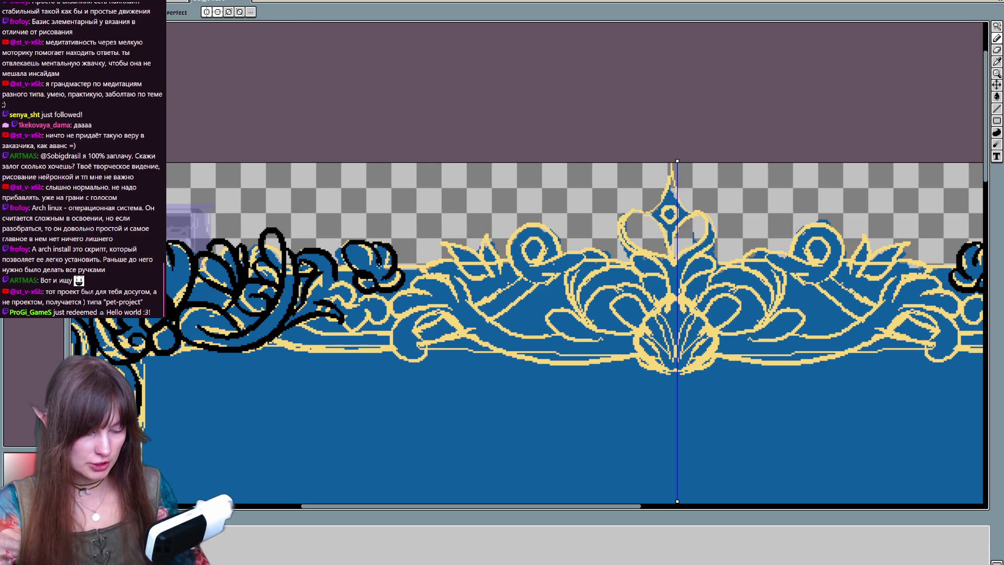
Step: Outline the next leaf, the curl and the ornament's lower edge in black
{"action": "key", "text": "e"}
{"action": "key", "text": "b"}
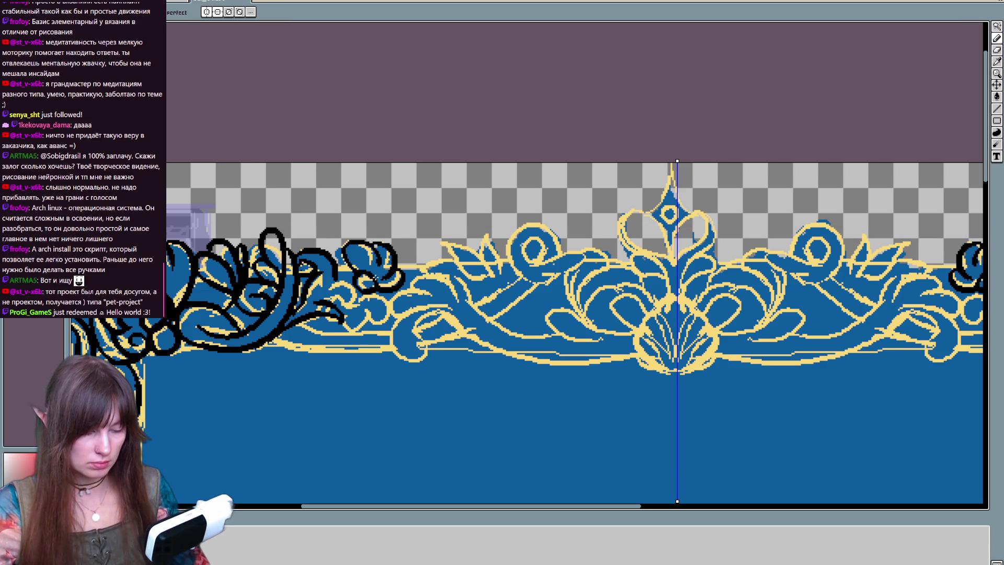
{"action": "scroll", "coordinate": [375, 277], "scroll_direction": "down", "scroll_amount": 1}
{"action": "left_click_drag", "start_coordinate": [335, 271], "coordinate": [366, 243]}
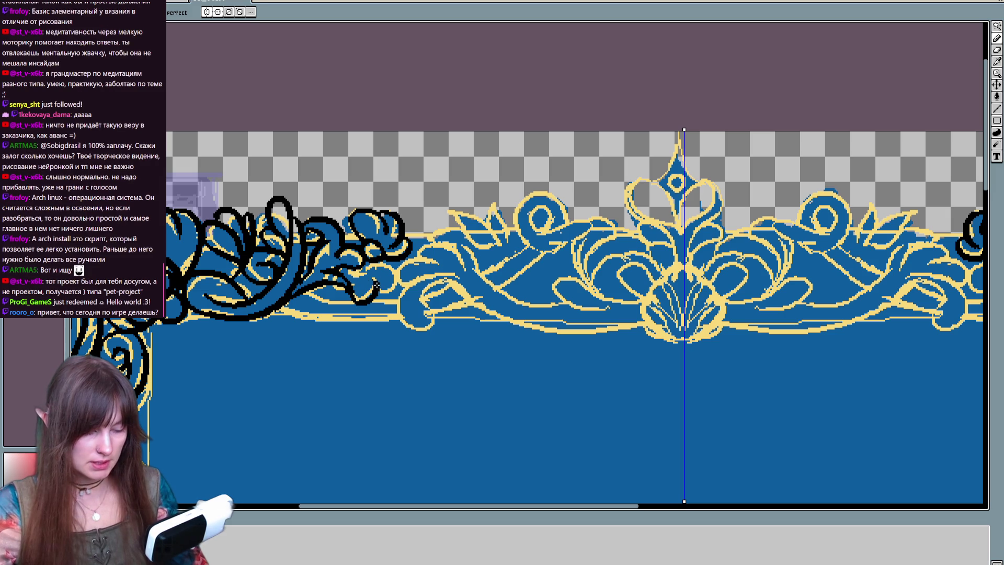
{"action": "left_click_drag", "start_coordinate": [347, 280], "coordinate": [369, 308]}
{"action": "mouse_move", "coordinate": [388, 267]}
{"action": "left_mouse_down"}
{"action": "mouse_move", "coordinate": [392, 290]}
{"action": "mouse_move", "coordinate": [393, 269]}
{"action": "left_mouse_up"}
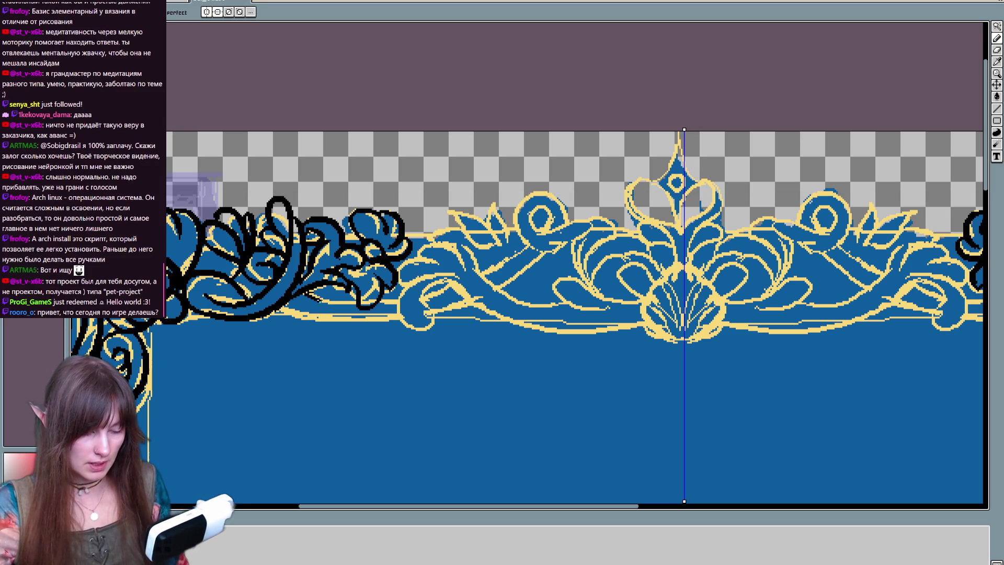
{"action": "left_click_drag", "start_coordinate": [308, 316], "coordinate": [411, 309]}
{"action": "mouse_move", "coordinate": [282, 319]}
{"action": "left_mouse_down"}
{"action": "mouse_move", "coordinate": [418, 293]}
{"action": "mouse_move", "coordinate": [415, 279]}
{"action": "mouse_move", "coordinate": [390, 328]}
{"action": "left_mouse_up"}
Step: Outline the next curl, mirrored on the right, and a curved stroke toward the right, redoing failed attempts
{"action": "mouse_move", "coordinate": [340, 377]}
{"action": "left_mouse_down"}
{"action": "mouse_move", "coordinate": [387, 323]}
{"action": "mouse_move", "coordinate": [346, 366]}
{"action": "left_mouse_up"}
{"action": "key", "text": "ctrl+z"}
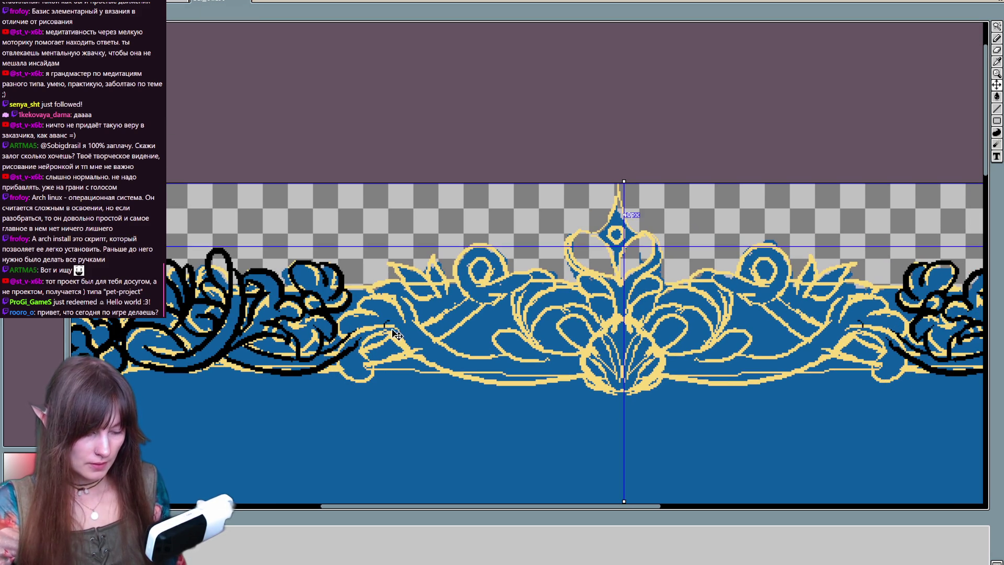
{"action": "left_click_drag", "start_coordinate": [389, 325], "coordinate": [360, 354]}
{"action": "key", "text": "ctrl+z"}
{"action": "mouse_move", "coordinate": [374, 321]}
{"action": "left_mouse_down"}
{"action": "mouse_move", "coordinate": [351, 361]}
{"action": "mouse_move", "coordinate": [343, 339]}
{"action": "mouse_move", "coordinate": [413, 277]}
{"action": "left_mouse_up"}
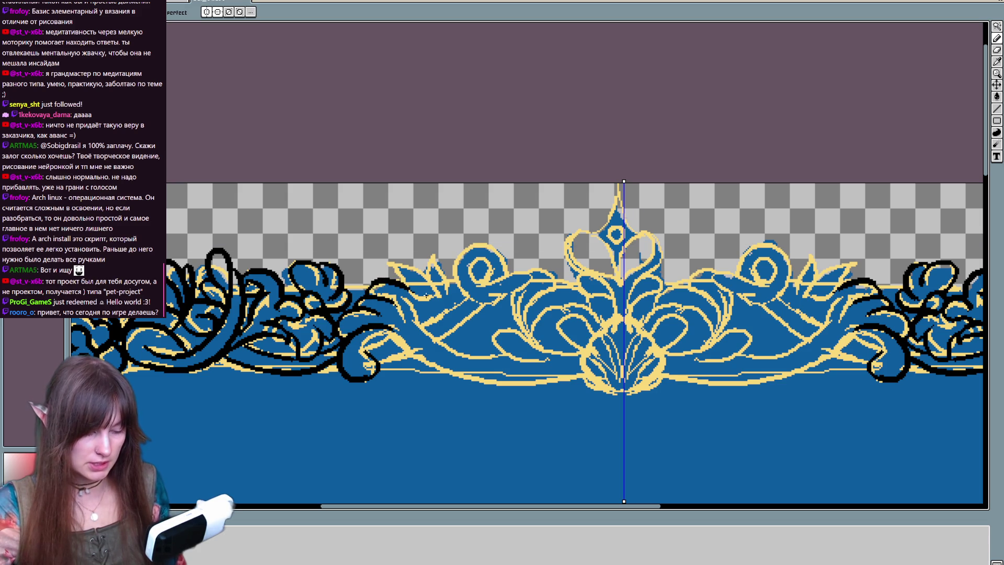
{"action": "left_click_drag", "start_coordinate": [442, 308], "coordinate": [384, 252]}
{"action": "key", "text": "ctrl+z"}
{"action": "mouse_move", "coordinate": [441, 301]}
{"action": "left_mouse_down"}
{"action": "mouse_move", "coordinate": [381, 258]}
{"action": "mouse_move", "coordinate": [447, 298]}
{"action": "left_mouse_up"}
Step: Outline the pointed leaf tip, then the diagonal, swirl circle and tail from the leaf base
{"action": "mouse_move", "coordinate": [511, 371]}
{"action": "left_mouse_down"}
{"action": "mouse_move", "coordinate": [449, 352]}
{"action": "mouse_move", "coordinate": [519, 345]}
{"action": "left_mouse_up"}
{"action": "left_click_drag", "start_coordinate": [389, 339], "coordinate": [483, 236]}
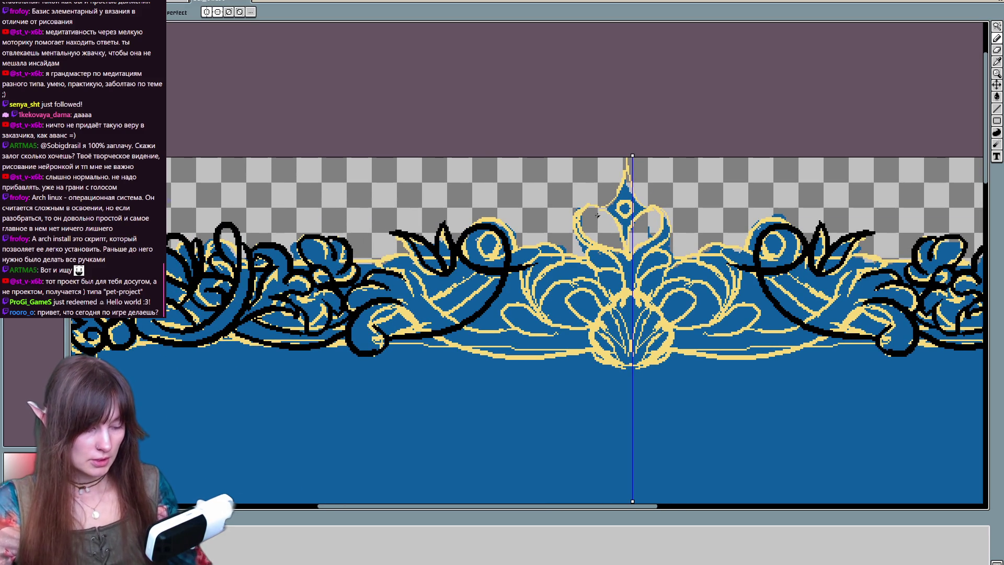
{"action": "key", "text": "ctrl+z"}
{"action": "mouse_move", "coordinate": [387, 336]}
{"action": "left_mouse_down"}
{"action": "mouse_move", "coordinate": [486, 302]}
{"action": "mouse_move", "coordinate": [523, 264]}
{"action": "left_mouse_up"}
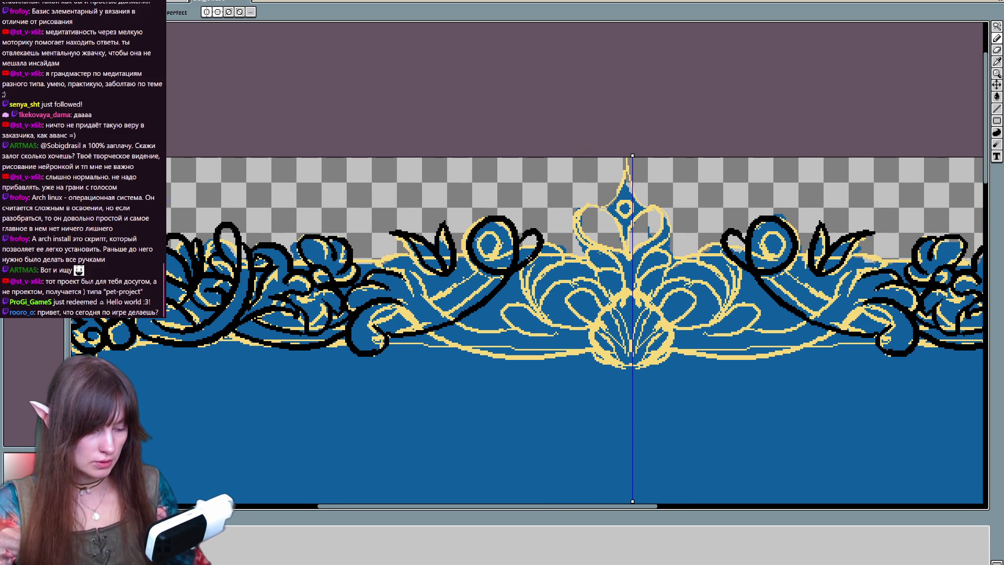
{"action": "key", "text": "ctrl+z"}
{"action": "key", "text": "ctrl+z"}
{"action": "mouse_move", "coordinate": [407, 347]}
{"action": "left_mouse_down"}
{"action": "mouse_move", "coordinate": [532, 250]}
{"action": "mouse_move", "coordinate": [509, 239]}
{"action": "left_mouse_up"}
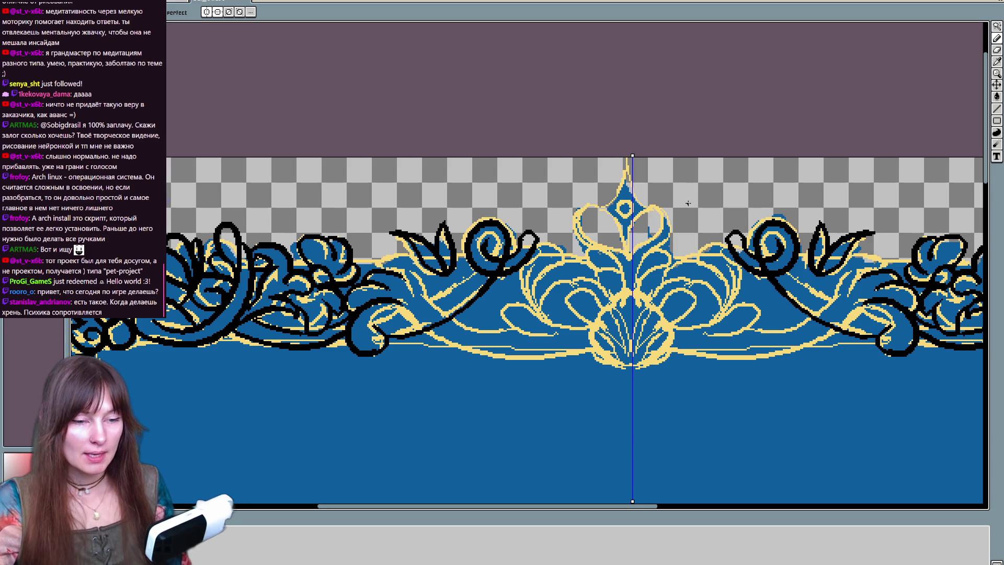
Step: Zoom out to the whole frame and compare the line-art-only frame against the coloured frame
{"action": "scroll", "coordinate": [528, 381], "scroll_direction": "down", "scroll_amount": 5}
{"action": "scroll", "coordinate": [448, 225], "scroll_direction": "left", "scroll_amount": 5}
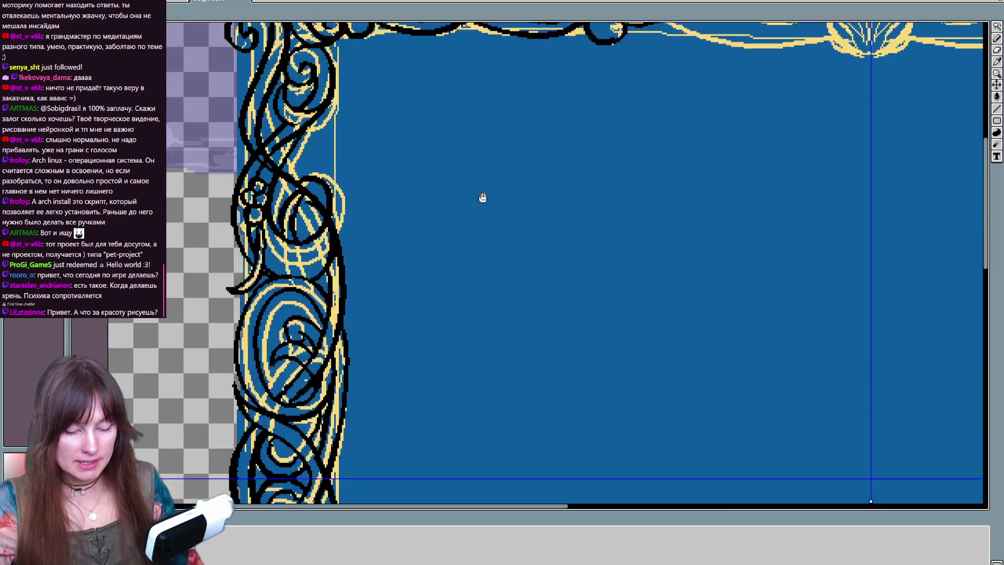
{"action": "scroll", "coordinate": [487, 222], "scroll_direction": "down", "scroll_amount": 2}
{"action": "scroll", "coordinate": [486, 221], "scroll_direction": "down", "scroll_amount": 2}
{"action": "scroll", "coordinate": [487, 222], "scroll_direction": "down", "scroll_amount": 1}
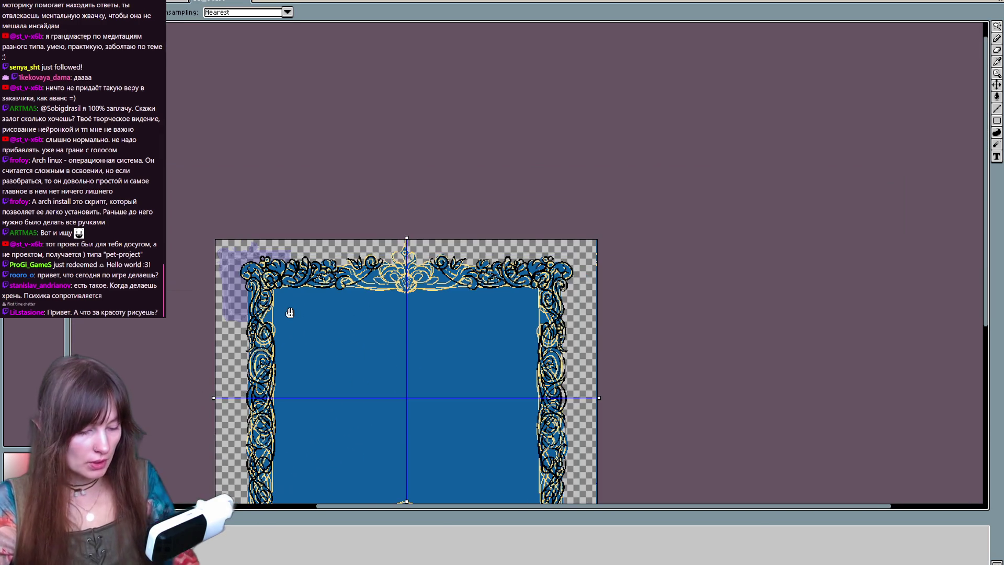
{"action": "key", "text": "b"}
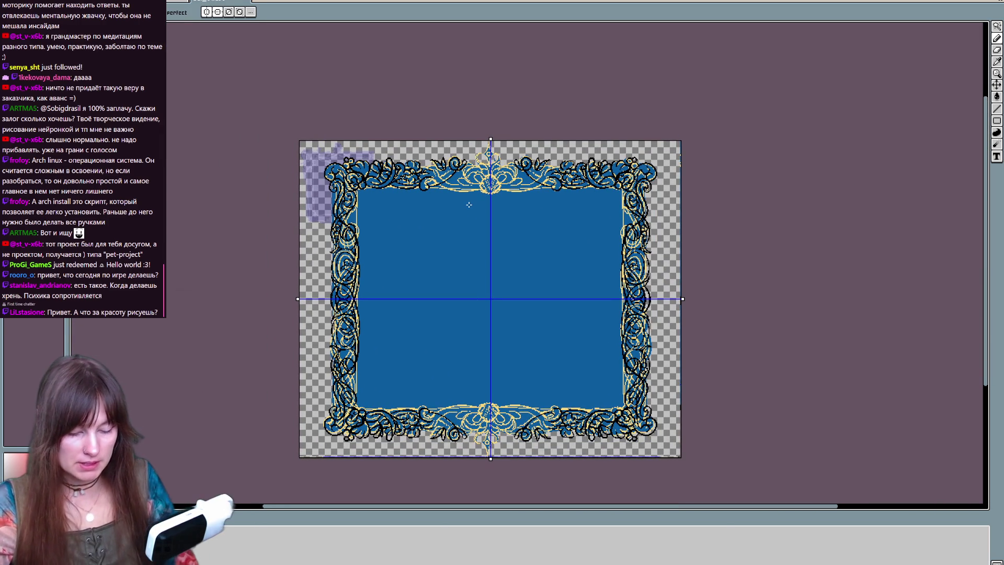
{"action": "key", "text": "Right"}
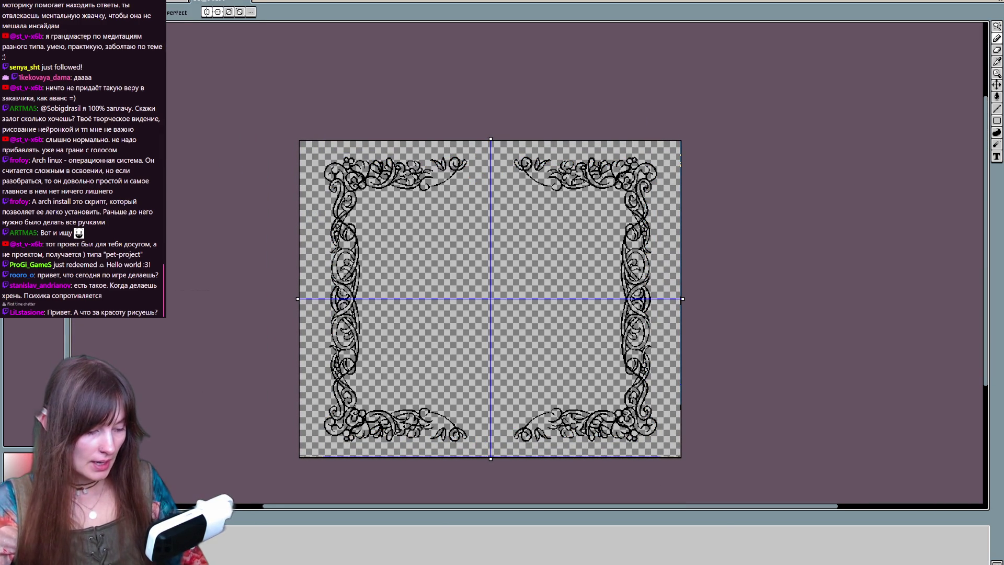
{"action": "key", "text": "Left"}
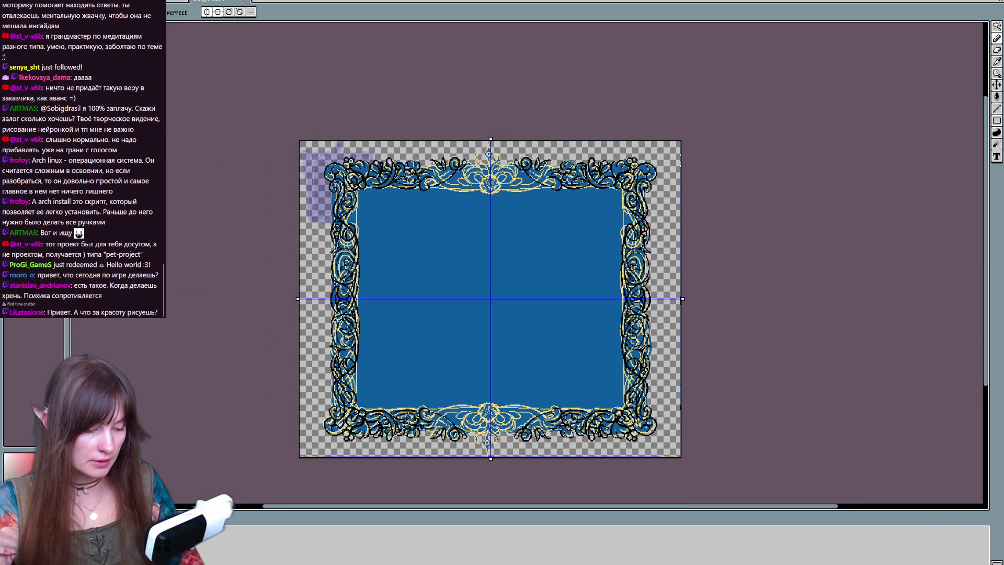
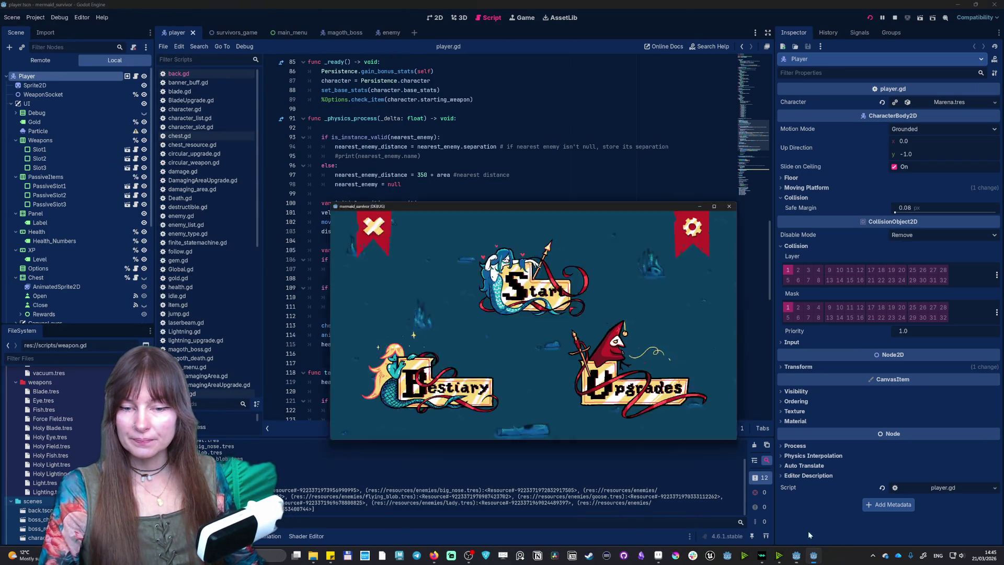
Step: Turn on Mute and Fullscreen in the game's options, then return to the main menu
{"action": "left_click", "coordinate": [700, 152]}
{"action": "left_click", "coordinate": [289, 281]}
{"action": "left_click", "coordinate": [290, 378]}
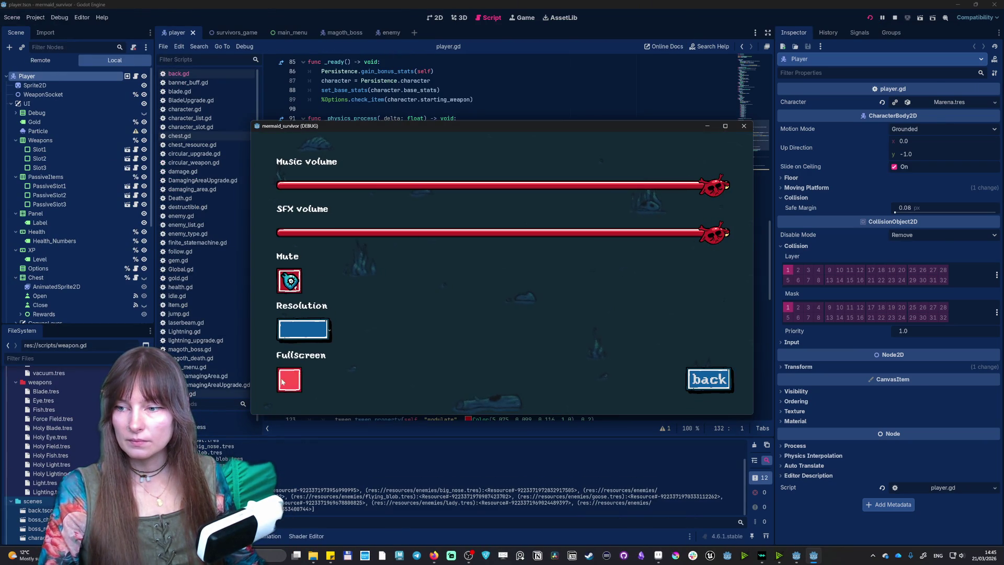
{"action": "left_click", "coordinate": [916, 495]}
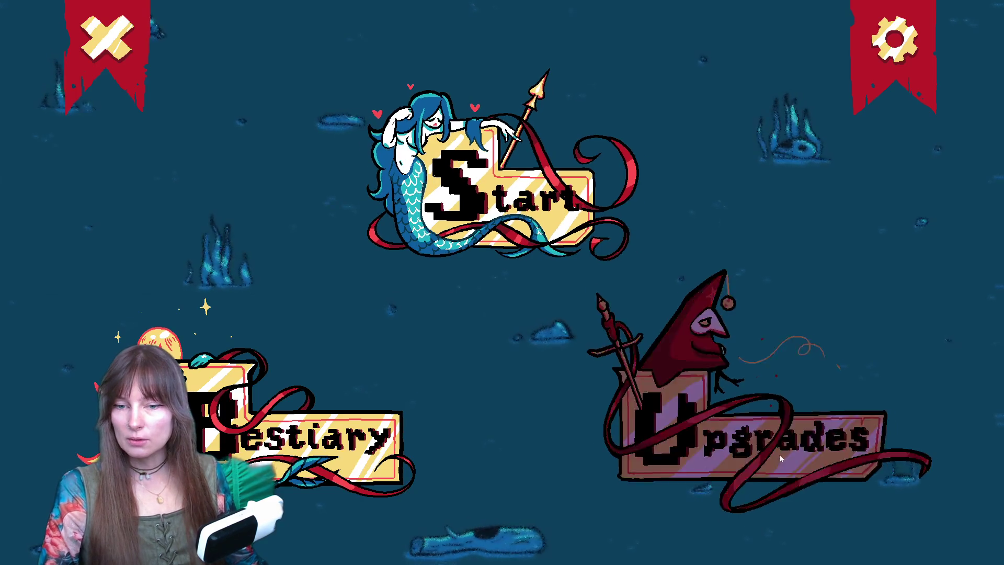
Step: Browse the Upgrades skill tree and the Bestiary, returning to the main menu each time
{"action": "left_click", "coordinate": [747, 440]}
{"action": "left_click", "coordinate": [886, 493]}
{"action": "left_click", "coordinate": [413, 447]}
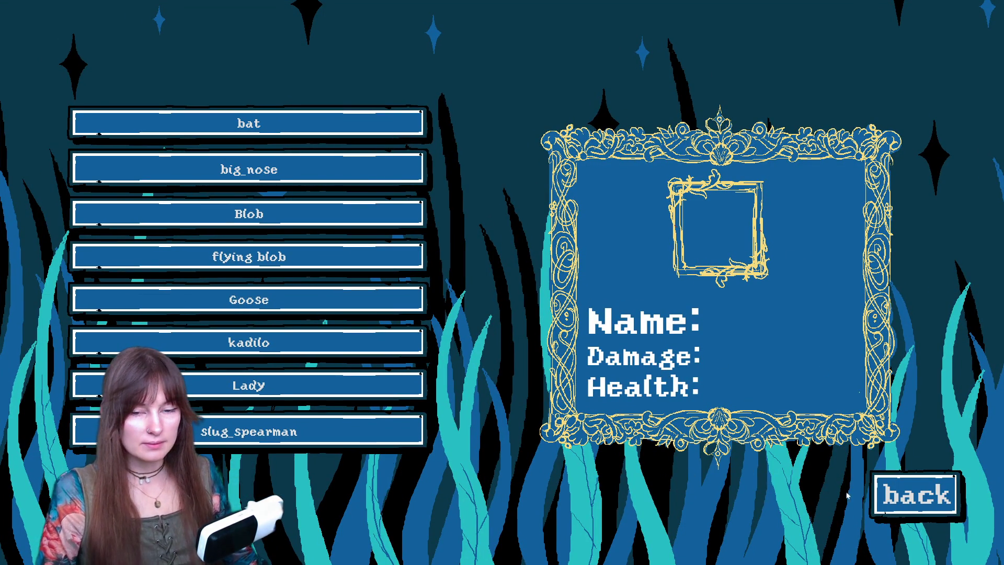
{"action": "left_click", "coordinate": [889, 495]}
Step: Start a run as Nixie and pause it with Esc
{"action": "left_click", "coordinate": [560, 152]}
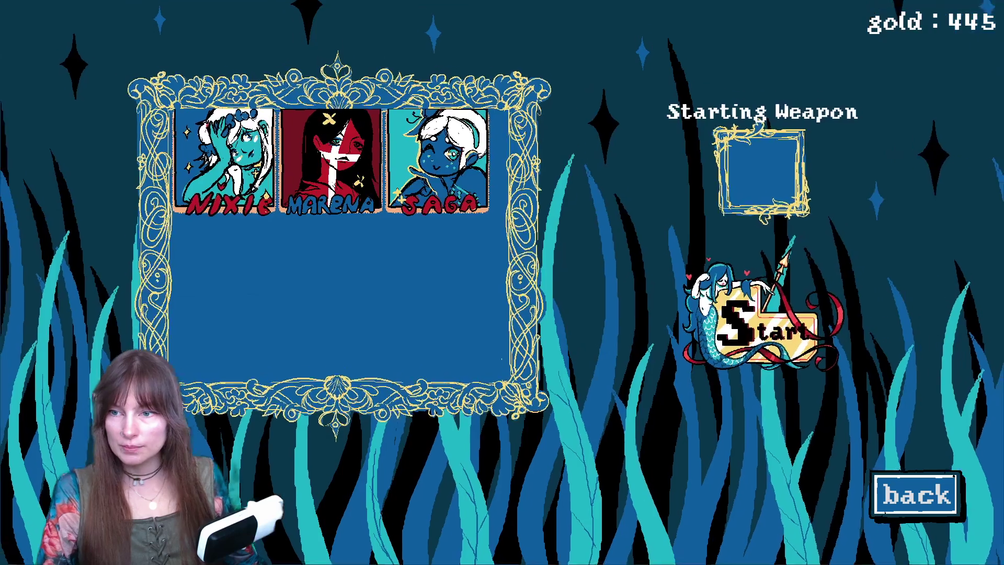
{"action": "left_click", "coordinate": [225, 157]}
{"action": "left_click", "coordinate": [763, 324]}
{"action": "key", "text": "Escape"}
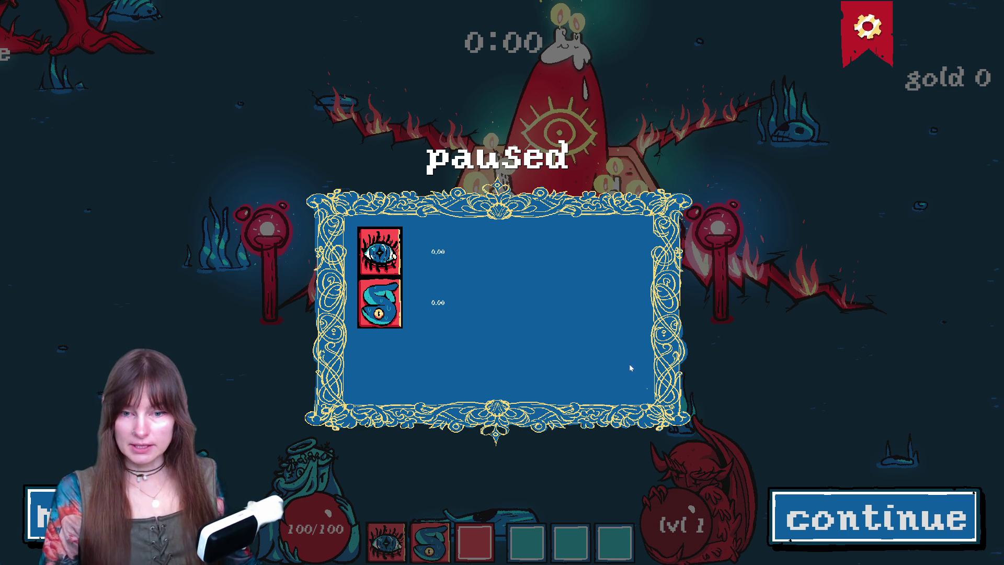
Step: Quit the run to the main menu, back out of character select, and close the game with F8
{"action": "left_click", "coordinate": [41, 515]}
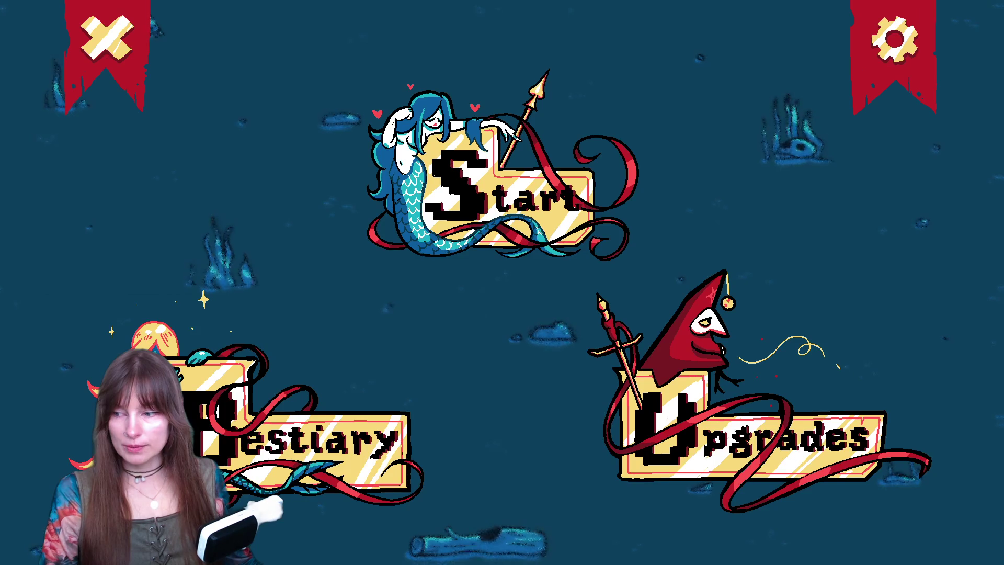
{"action": "left_click", "coordinate": [518, 202]}
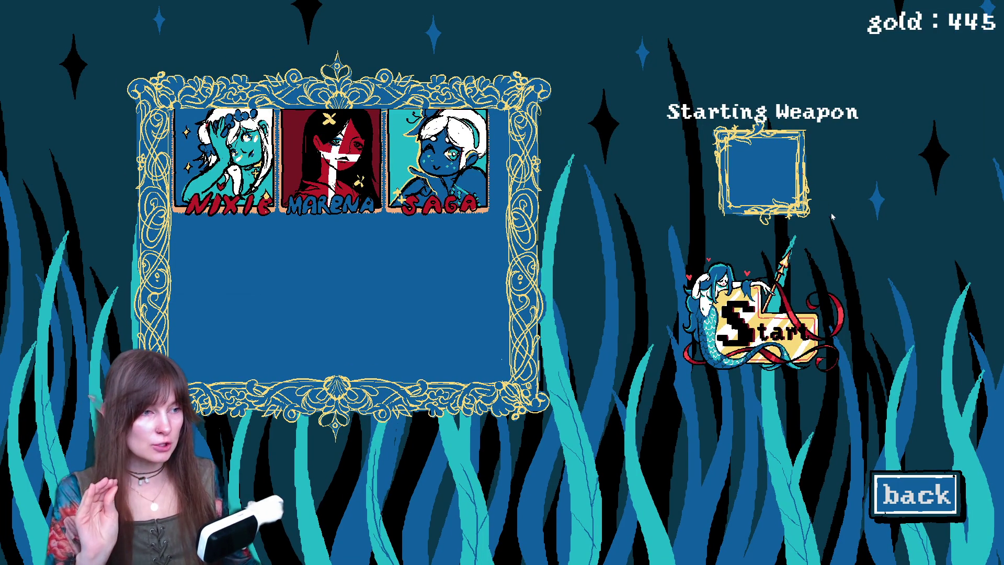
{"action": "key", "text": "Escape"}
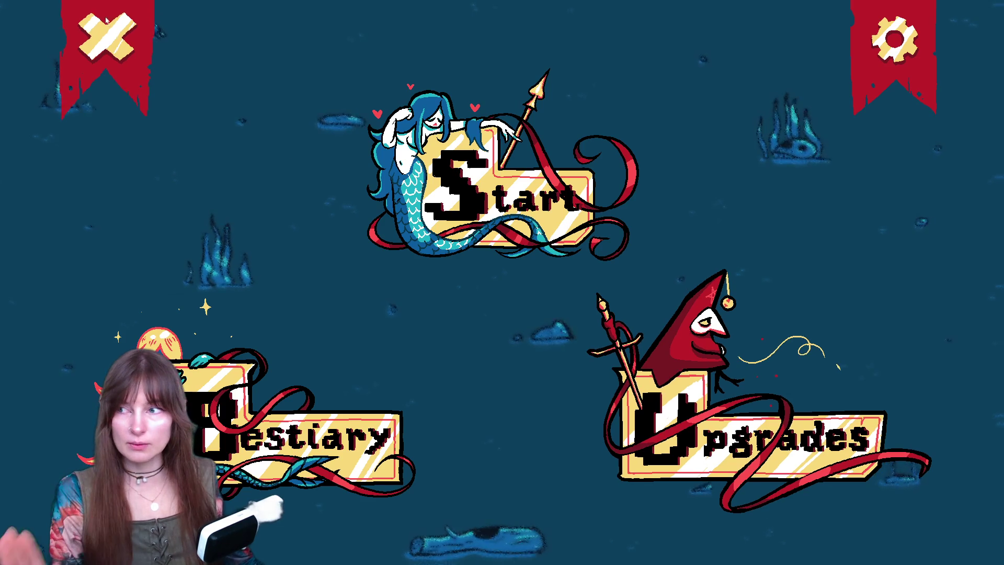
{"action": "key", "text": "F8"}
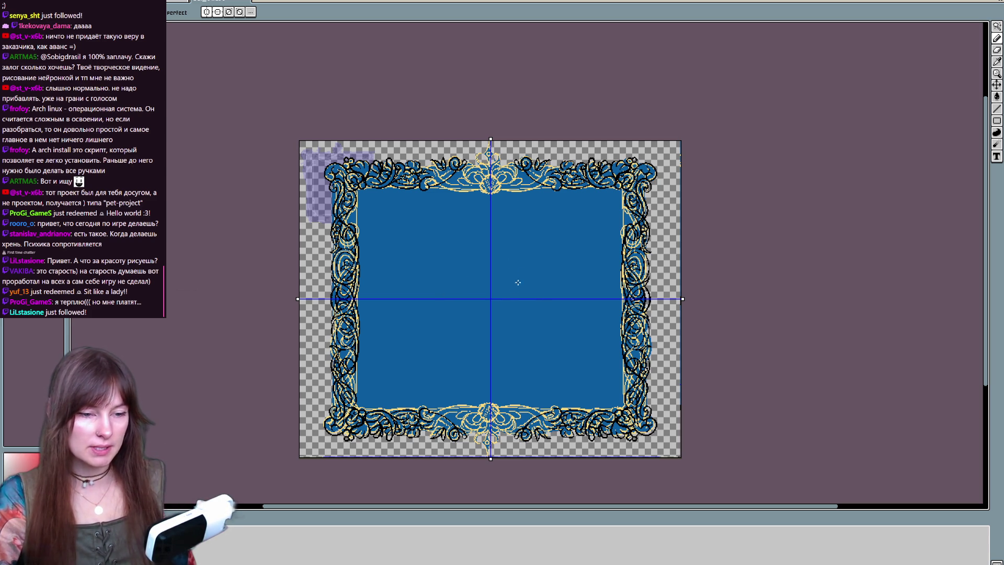
Step: Try mirrored black test arcs on the frame, then undo them
{"action": "left_click_drag", "start_coordinate": [557, 233], "coordinate": [559, 365]}
{"action": "key", "text": "ctrl+z"}
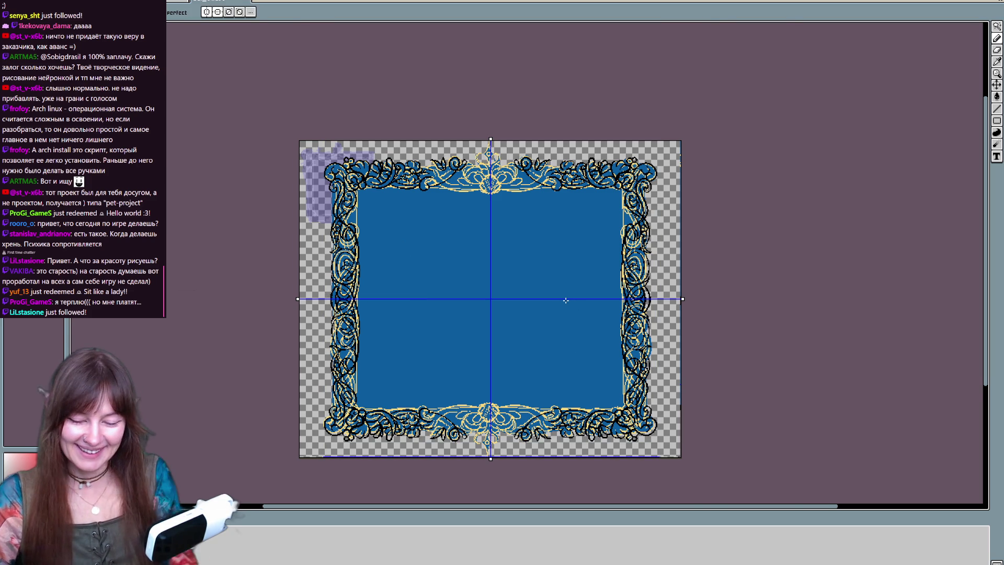
{"action": "scroll", "coordinate": [571, 307], "scroll_direction": "up", "scroll_amount": 2}
{"action": "scroll", "coordinate": [565, 299], "scroll_direction": "up", "scroll_amount": 5}
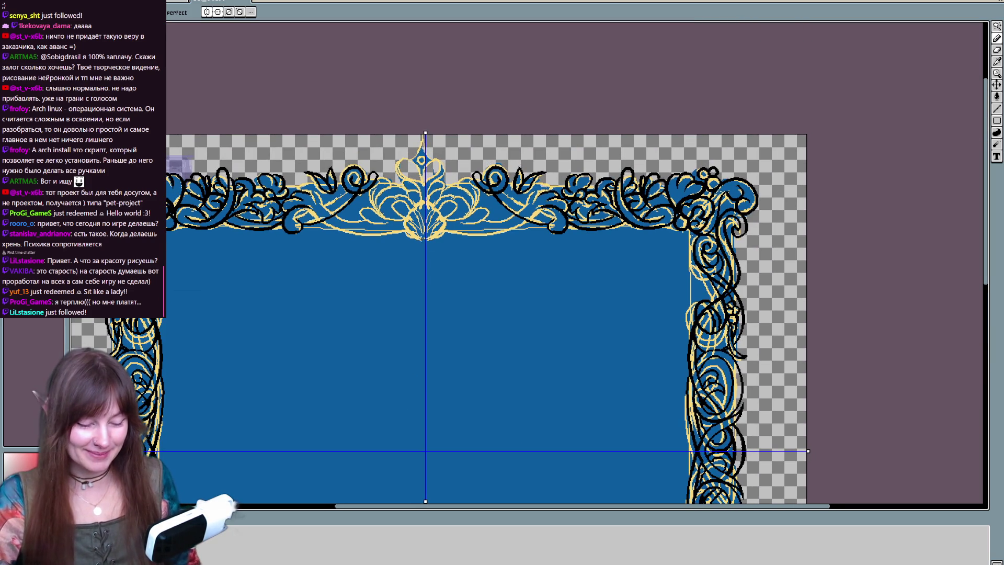
{"action": "key", "text": "ctrl+z"}
Step: Zoom into the top ornament and draw a mirrored black stroke on it
{"action": "scroll", "coordinate": [347, 336], "scroll_direction": "up", "scroll_amount": 2}
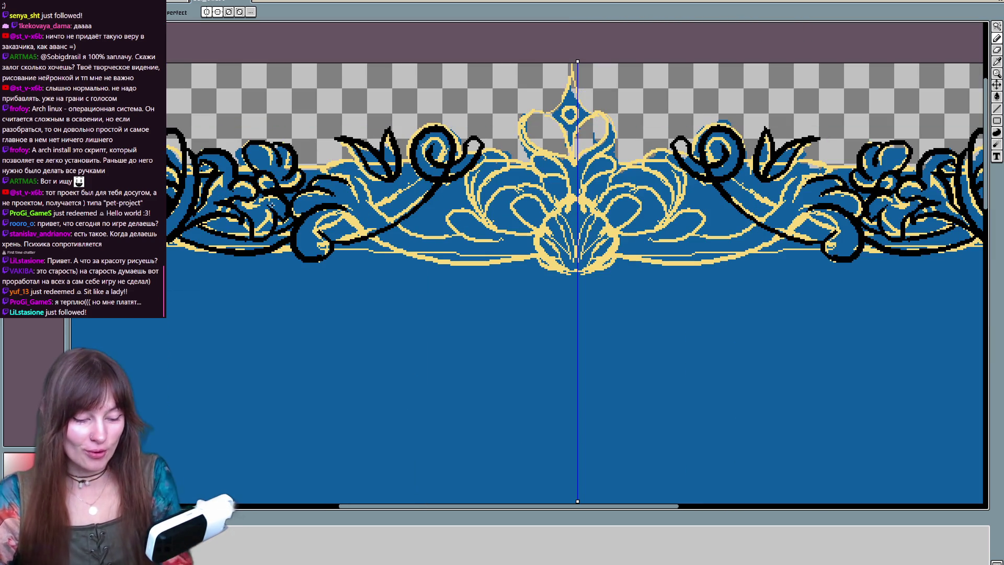
{"action": "scroll", "coordinate": [348, 336], "scroll_direction": "up", "scroll_amount": 2}
{"action": "left_click_drag", "start_coordinate": [245, 251], "coordinate": [231, 291]}
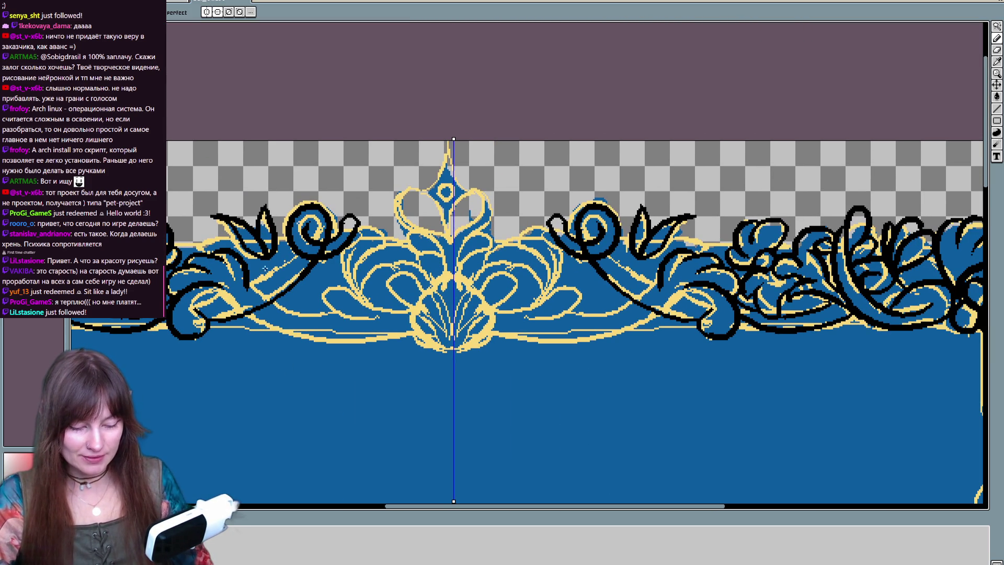
Step: Sketch mirrored black curves along the motif's lower border, undoing the stray central arcs
{"action": "mouse_move", "coordinate": [312, 305]}
{"action": "left_mouse_down"}
{"action": "mouse_move", "coordinate": [345, 263]}
{"action": "mouse_move", "coordinate": [365, 284]}
{"action": "left_mouse_up"}
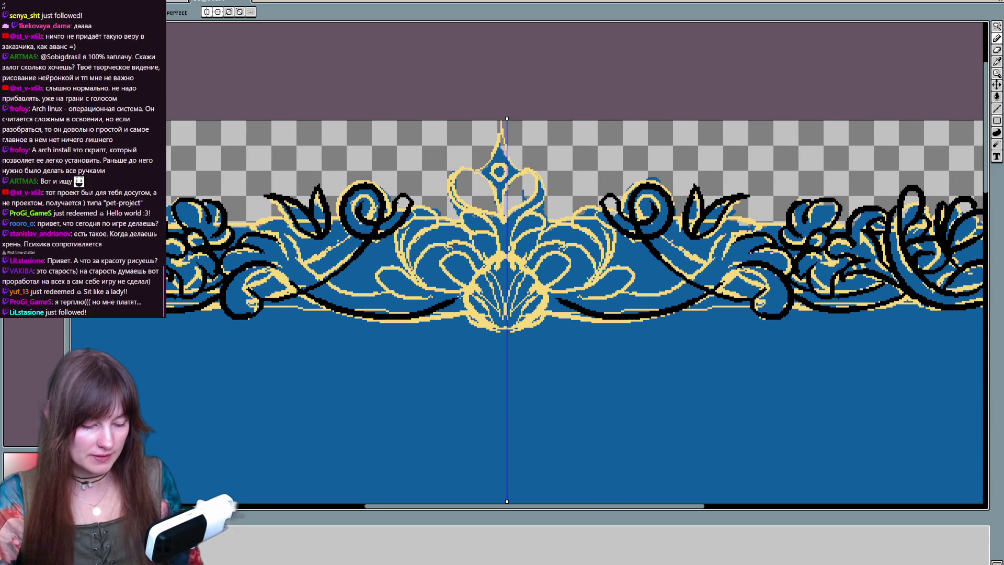
{"action": "left_click_drag", "start_coordinate": [303, 293], "coordinate": [465, 301]}
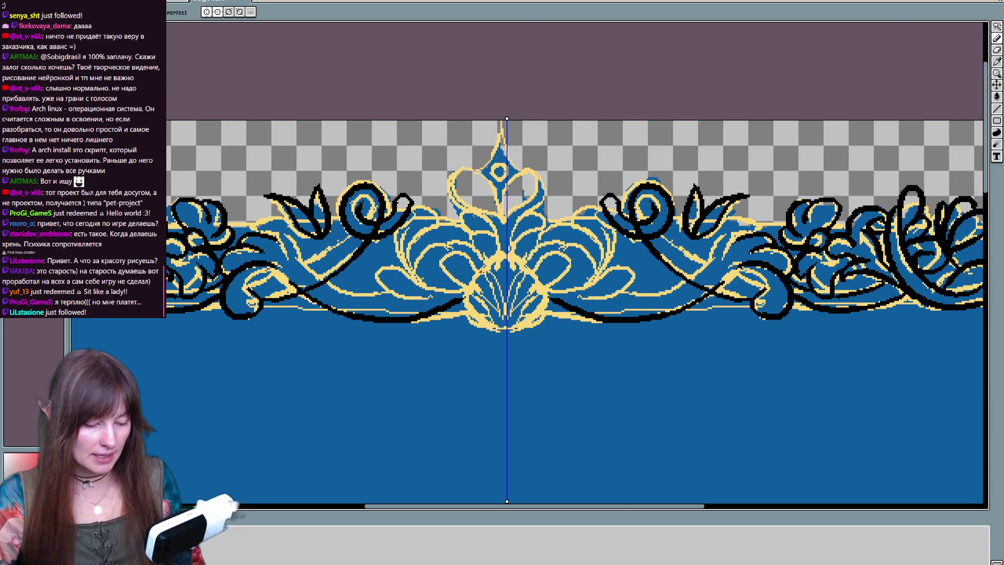
{"action": "left_click_drag", "start_coordinate": [570, 236], "coordinate": [546, 249]}
{"action": "left_click_drag", "start_coordinate": [483, 343], "coordinate": [547, 306]}
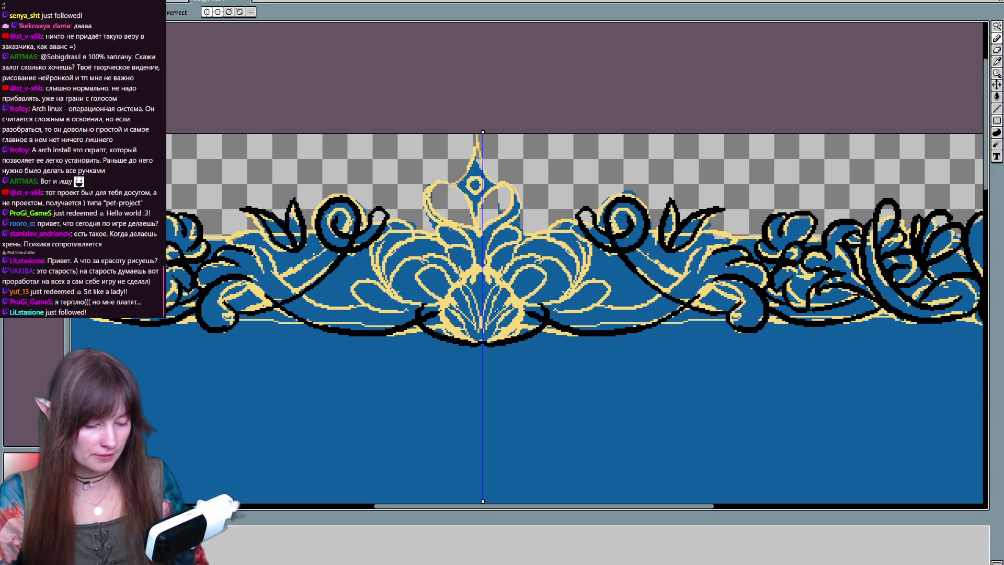
{"action": "mouse_move", "coordinate": [481, 342]}
{"action": "left_mouse_down"}
{"action": "mouse_move", "coordinate": [444, 264]}
{"action": "mouse_move", "coordinate": [480, 230]}
{"action": "left_mouse_up"}
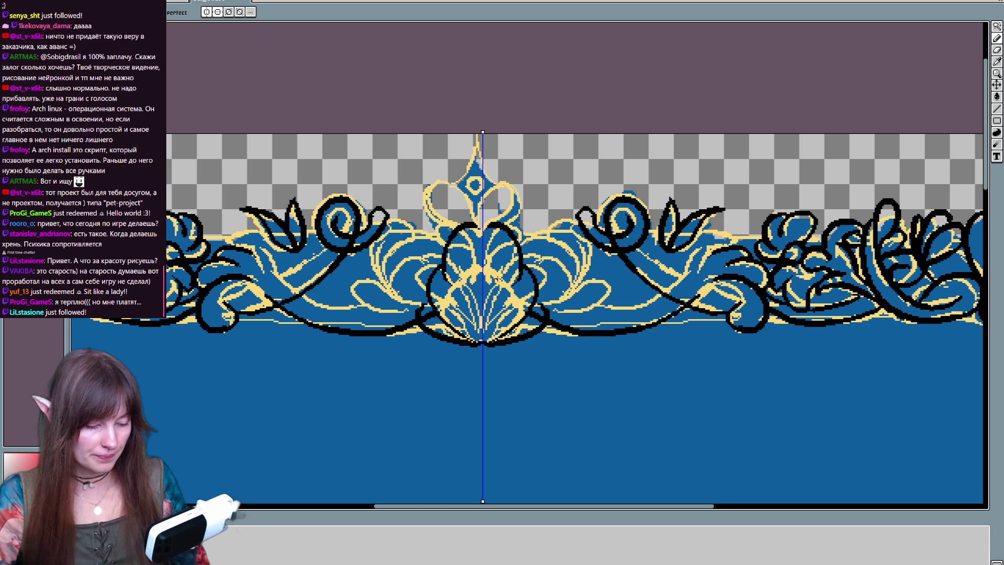
{"action": "key", "text": "ctrl+z"}
{"action": "key", "text": "ctrl+z"}
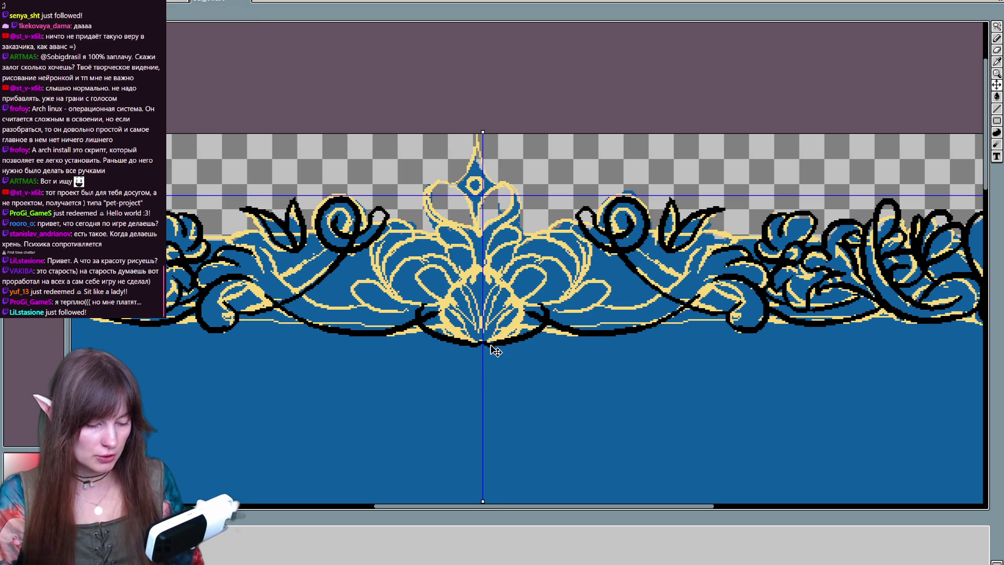
{"action": "key", "text": "ctrl+z"}
Step: Outline the central fan motif in black, adding and erasing-to-clean its inner lines
{"action": "left_click_drag", "start_coordinate": [484, 346], "coordinate": [487, 256]}
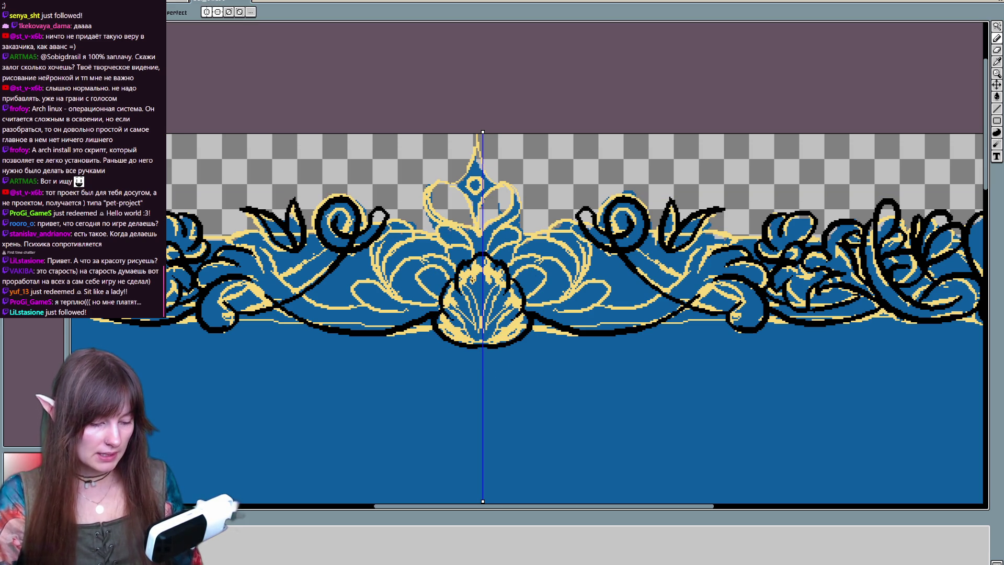
{"action": "left_click_drag", "start_coordinate": [495, 277], "coordinate": [484, 342]}
{"action": "key", "text": "ctrl+z"}
{"action": "mouse_move", "coordinate": [496, 274]}
{"action": "left_mouse_down"}
{"action": "mouse_move", "coordinate": [492, 317]}
{"action": "mouse_move", "coordinate": [473, 336]}
{"action": "left_mouse_up"}
{"action": "key", "text": "e"}
{"action": "mouse_move", "coordinate": [445, 306]}
{"action": "left_mouse_down"}
{"action": "mouse_move", "coordinate": [463, 275]}
{"action": "mouse_move", "coordinate": [445, 324]}
{"action": "left_mouse_up"}
{"action": "key", "text": "e"}
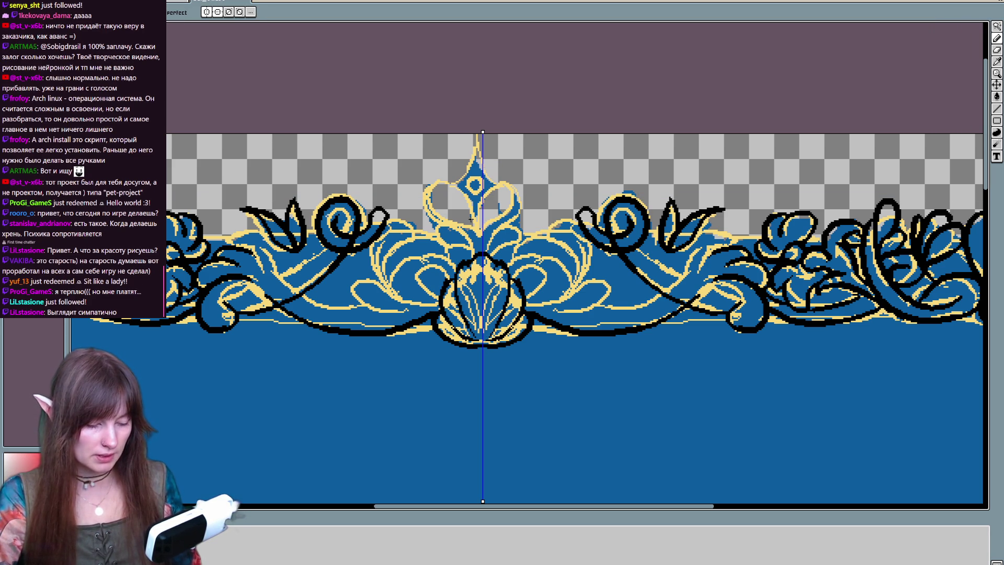
{"action": "mouse_move", "coordinate": [442, 285]}
{"action": "left_mouse_down"}
{"action": "mouse_move", "coordinate": [440, 308]}
{"action": "mouse_move", "coordinate": [456, 275]}
{"action": "mouse_move", "coordinate": [487, 251]}
{"action": "mouse_move", "coordinate": [467, 301]}
{"action": "left_mouse_up"}
Step: Paint black rib lines into the lower part of the shell
{"action": "key", "text": "e"}
{"action": "key", "text": "b"}
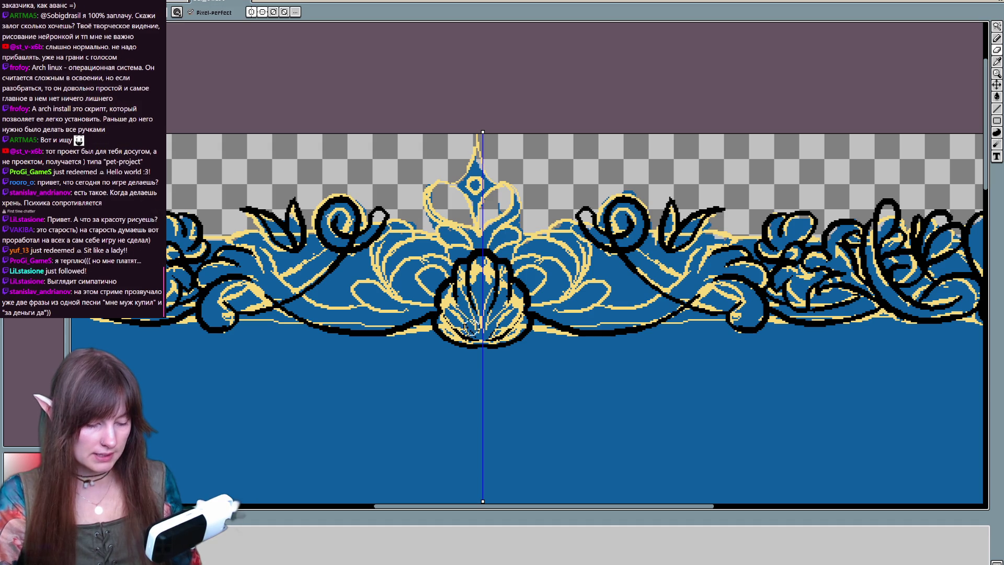
{"action": "left_click_drag", "start_coordinate": [459, 297], "coordinate": [479, 342]}
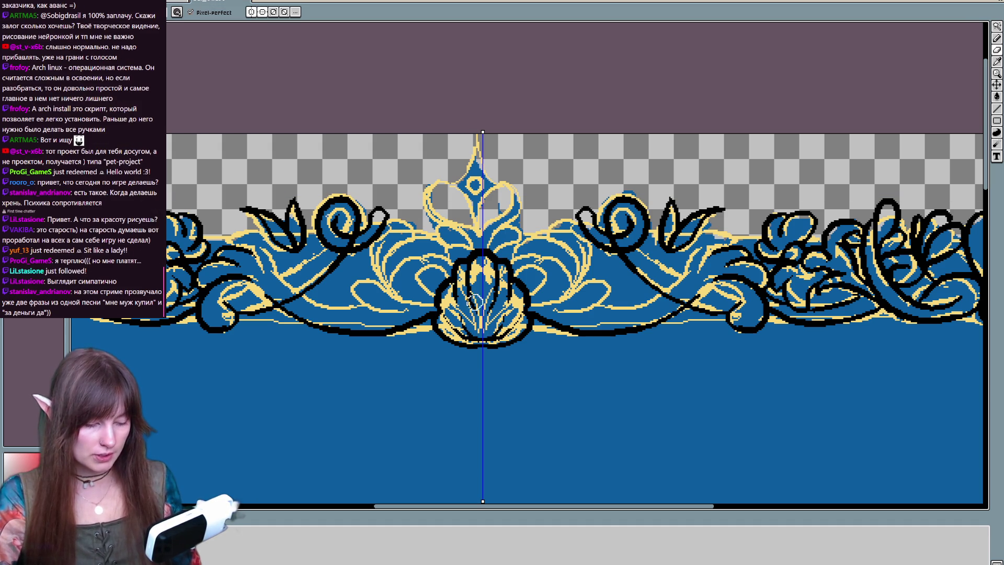
{"action": "key", "text": "ctrl"}
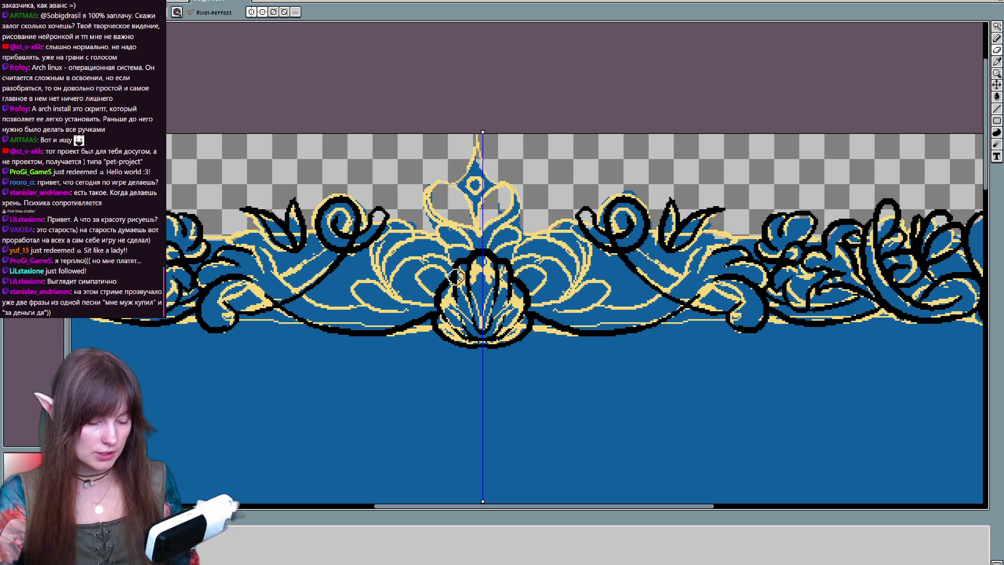
{"action": "key", "text": "ctrl"}
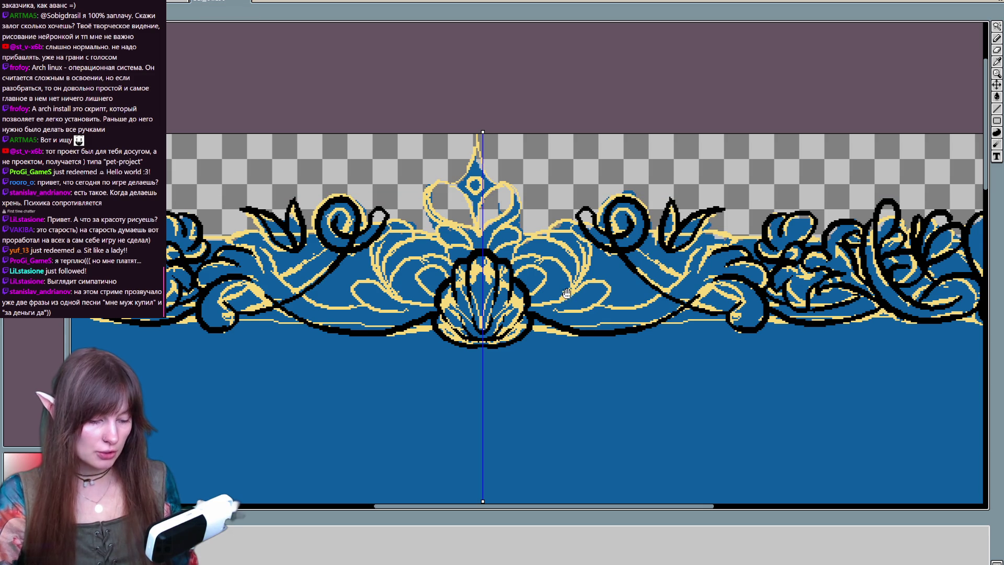
{"action": "scroll", "coordinate": [479, 251], "scroll_direction": "up", "scroll_amount": 2}
{"action": "scroll", "coordinate": [460, 210], "scroll_direction": "up", "scroll_amount": 2}
Step: Centre the mirror axis and outline the top spike in black, reviewing strokes with undo/redo
{"action": "mouse_move", "coordinate": [464, 190]}
{"action": "left_mouse_down"}
{"action": "mouse_move", "coordinate": [440, 191]}
{"action": "mouse_move", "coordinate": [463, 190]}
{"action": "left_mouse_up"}
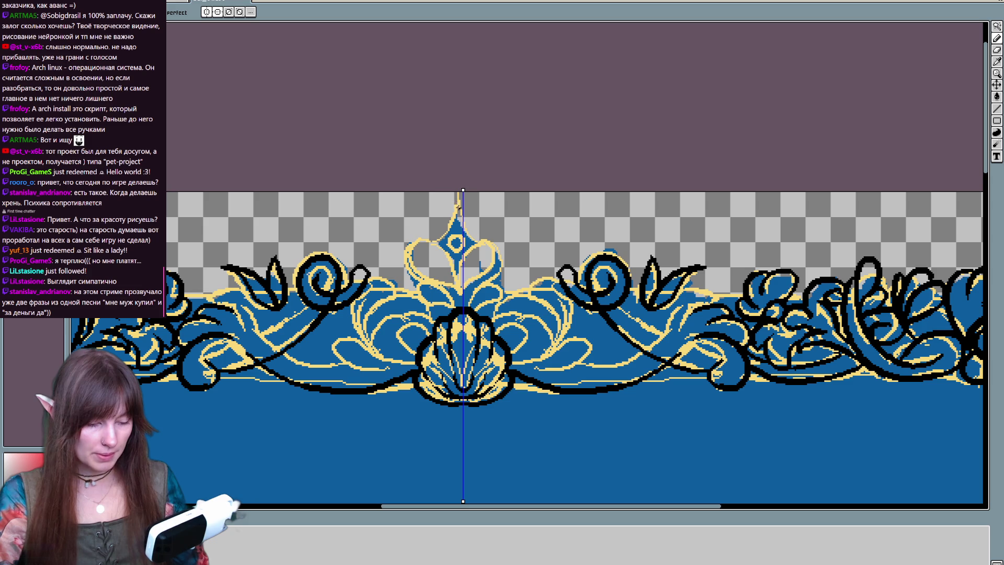
{"action": "left_click_drag", "start_coordinate": [439, 249], "coordinate": [460, 207]}
{"action": "left_click_drag", "start_coordinate": [436, 250], "coordinate": [465, 189]}
{"action": "key", "text": "ctrl+z"}
{"action": "key", "text": "ctrl+z"}
{"action": "key", "text": "ctrl+z"}
{"action": "key", "text": "ctrl+y"}
{"action": "key", "text": "ctrl+y"}
{"action": "key", "text": "ctrl+y"}
{"action": "key", "text": "ctrl+y"}
{"action": "key", "text": "ctrl+z"}
{"action": "key", "text": "ctrl+y"}
{"action": "key", "text": "ctrl+z"}
{"action": "key", "text": "ctrl+z"}
{"action": "key", "text": "ctrl+y"}
{"action": "key", "text": "ctrl+y"}
{"action": "key", "text": "ctrl+z"}
{"action": "key", "text": "ctrl+y"}
{"action": "key", "text": "ctrl+y"}
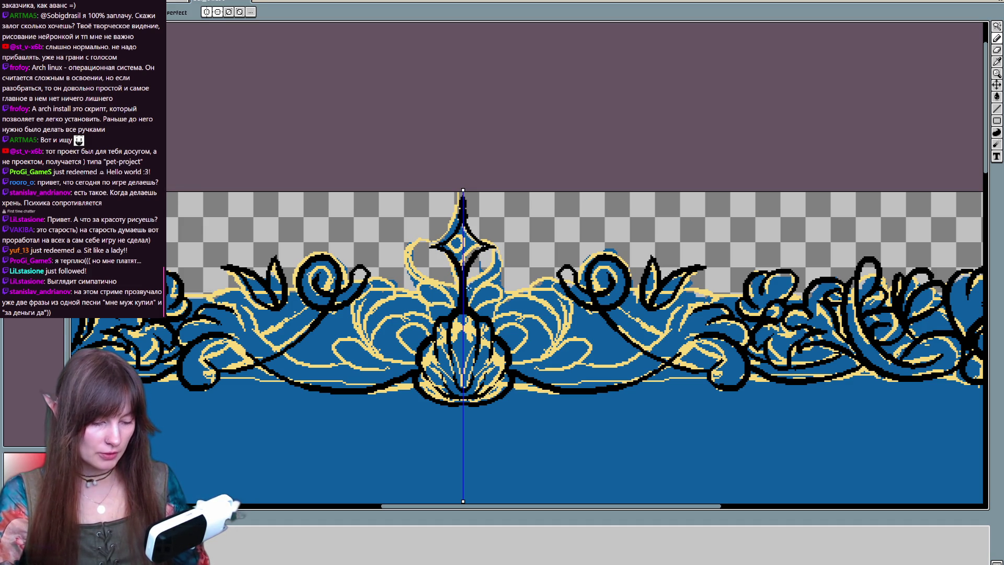
{"action": "key", "text": "ctrl+y"}
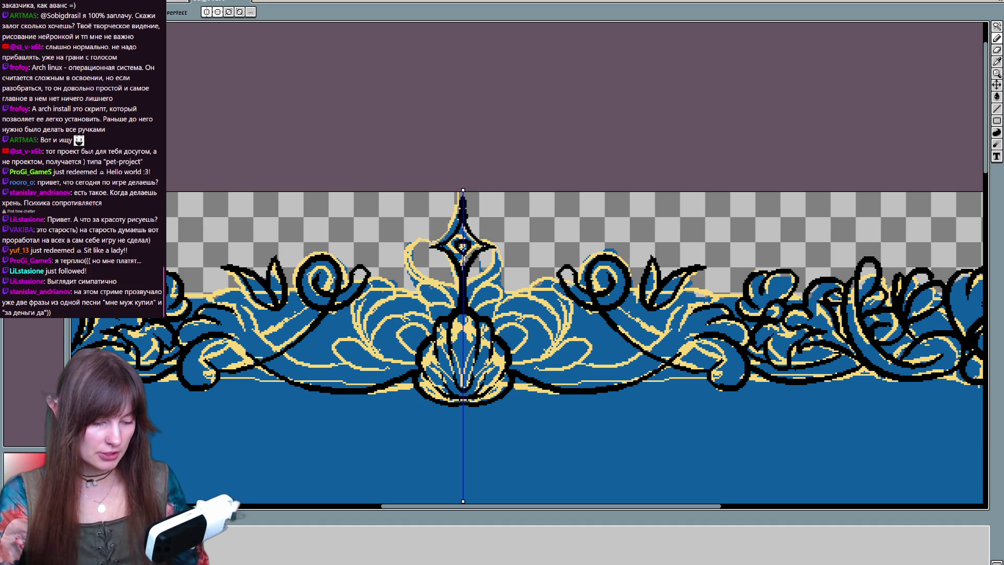
{"action": "key", "text": "ctrl+y"}
Step: Trace black outlines over the curls beside the spike, undoing the stray outer loop
{"action": "left_click_drag", "start_coordinate": [492, 319], "coordinate": [460, 299]}
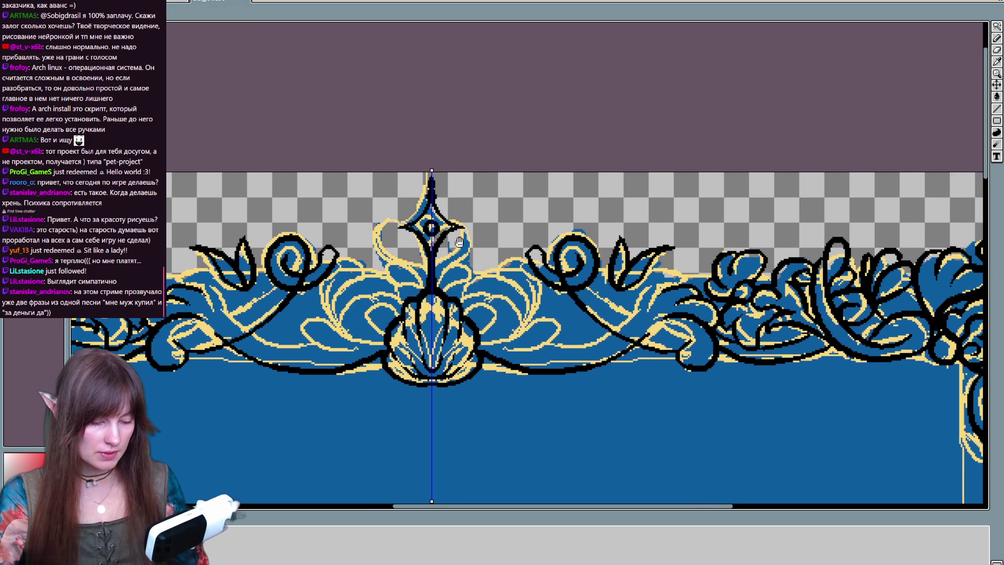
{"action": "left_click_drag", "start_coordinate": [398, 229], "coordinate": [426, 268]}
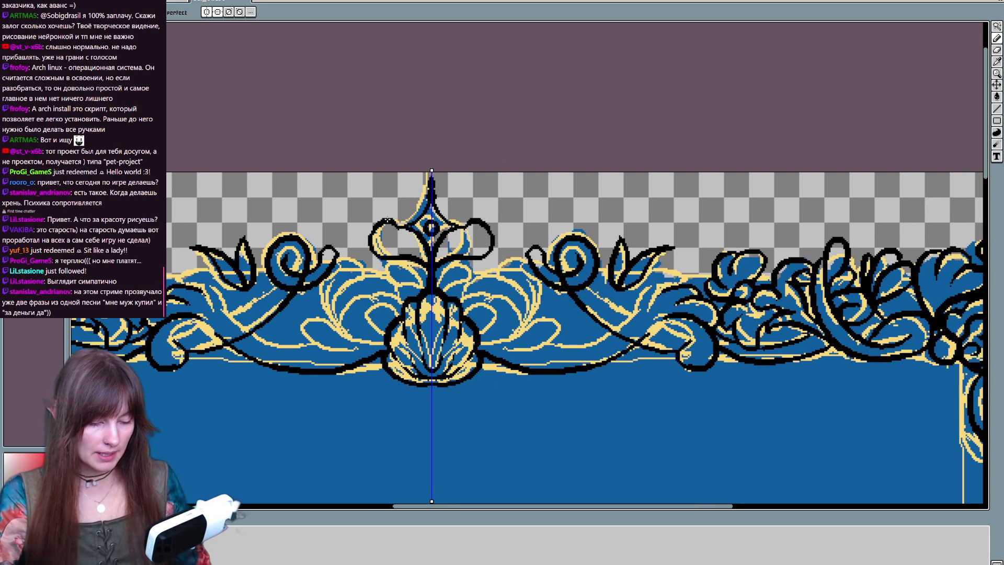
{"action": "left_click_drag", "start_coordinate": [389, 216], "coordinate": [386, 267]}
{"action": "key", "text": "ctrl+z"}
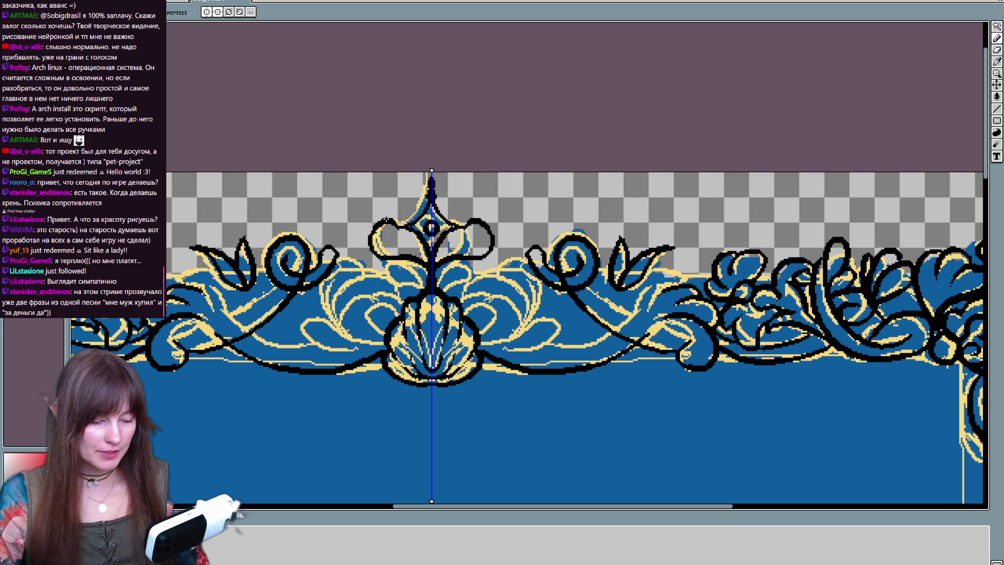
Step: Draw mirrored curling strokes and bud shapes on the crown's left side
{"action": "mouse_move", "coordinate": [388, 217]}
{"action": "left_mouse_down"}
{"action": "mouse_move", "coordinate": [366, 228]}
{"action": "mouse_move", "coordinate": [366, 272]}
{"action": "left_mouse_up"}
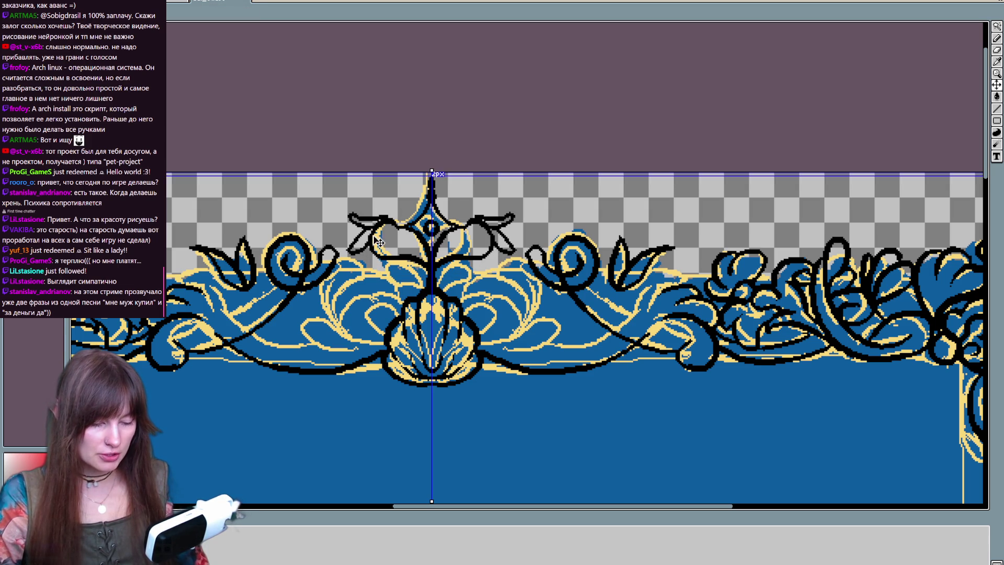
{"action": "left_click_drag", "start_coordinate": [373, 229], "coordinate": [361, 264]}
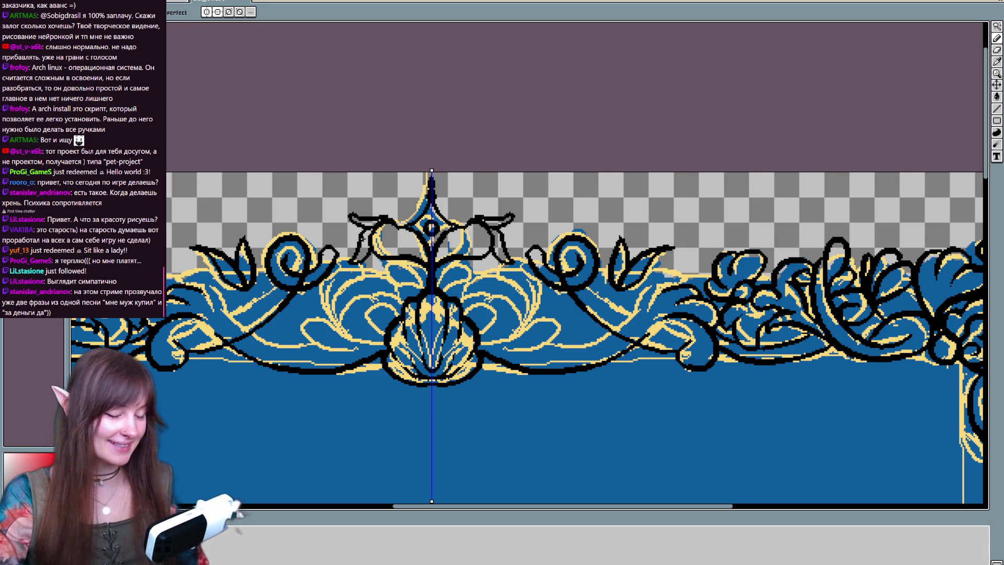
{"action": "left_click_drag", "start_coordinate": [369, 246], "coordinate": [387, 293]}
{"action": "mouse_move", "coordinate": [367, 249]}
{"action": "left_mouse_down"}
{"action": "mouse_move", "coordinate": [390, 293]}
{"action": "mouse_move", "coordinate": [391, 276]}
{"action": "mouse_move", "coordinate": [408, 289]}
{"action": "left_mouse_up"}
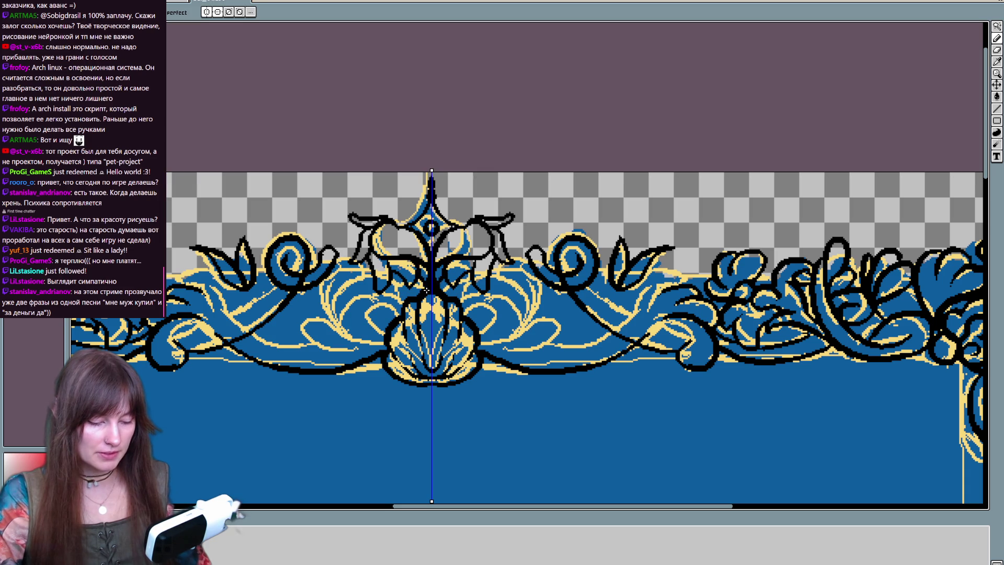
{"action": "left_click_drag", "start_coordinate": [550, 288], "coordinate": [556, 316]}
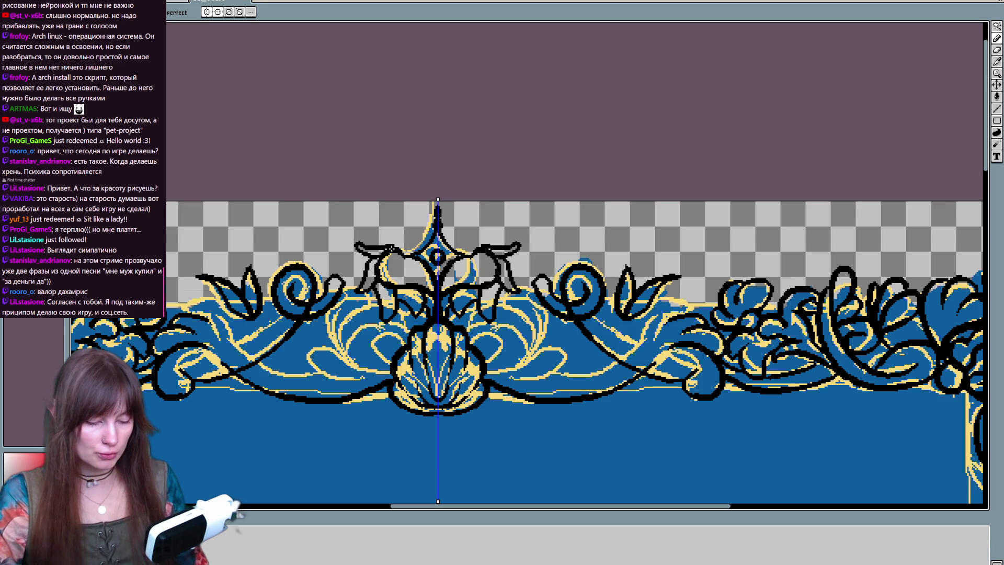
{"action": "key", "text": "e"}
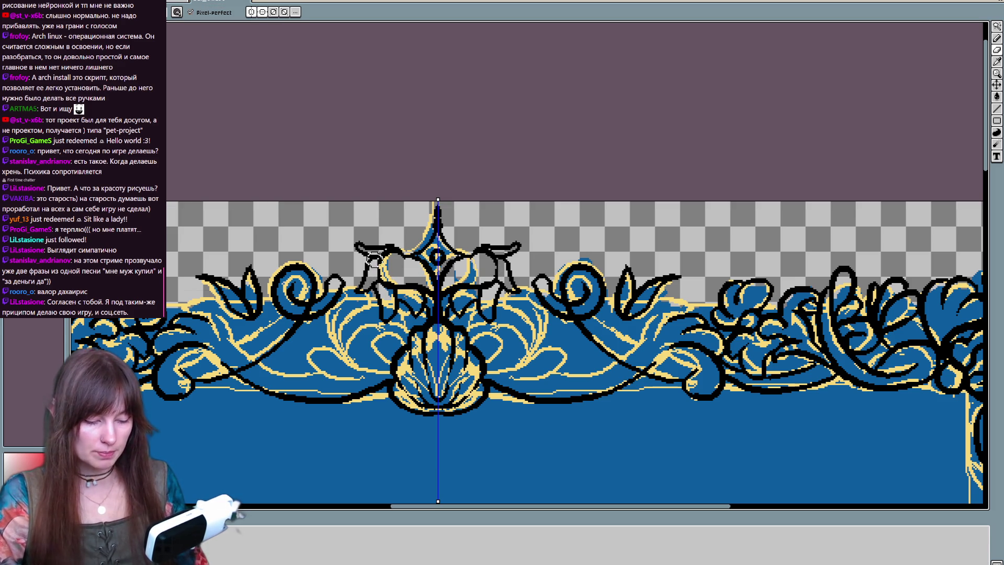
{"action": "key", "text": "b"}
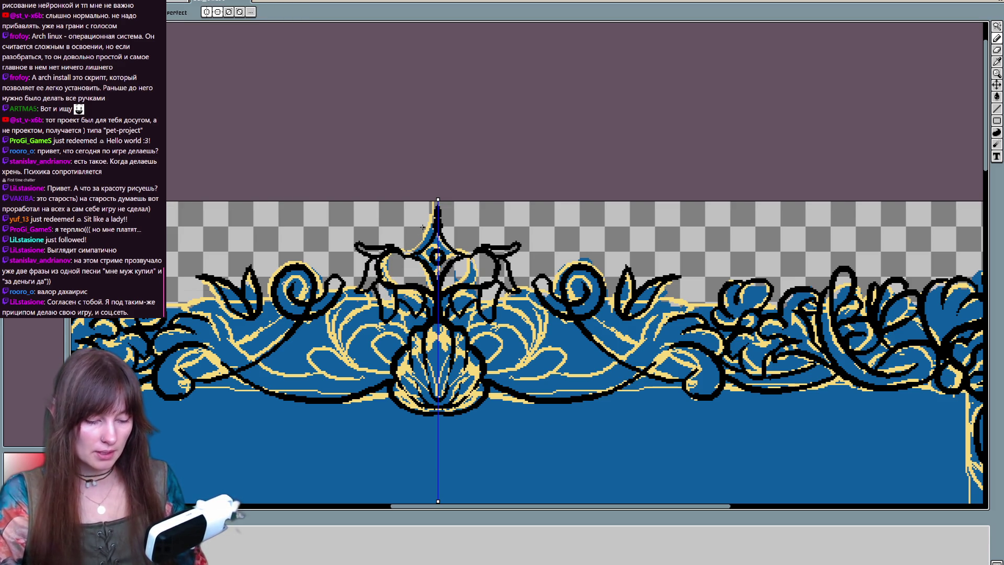
{"action": "mouse_move", "coordinate": [516, 297]}
{"action": "left_mouse_down"}
{"action": "mouse_move", "coordinate": [556, 211]}
{"action": "mouse_move", "coordinate": [538, 284]}
{"action": "left_mouse_up"}
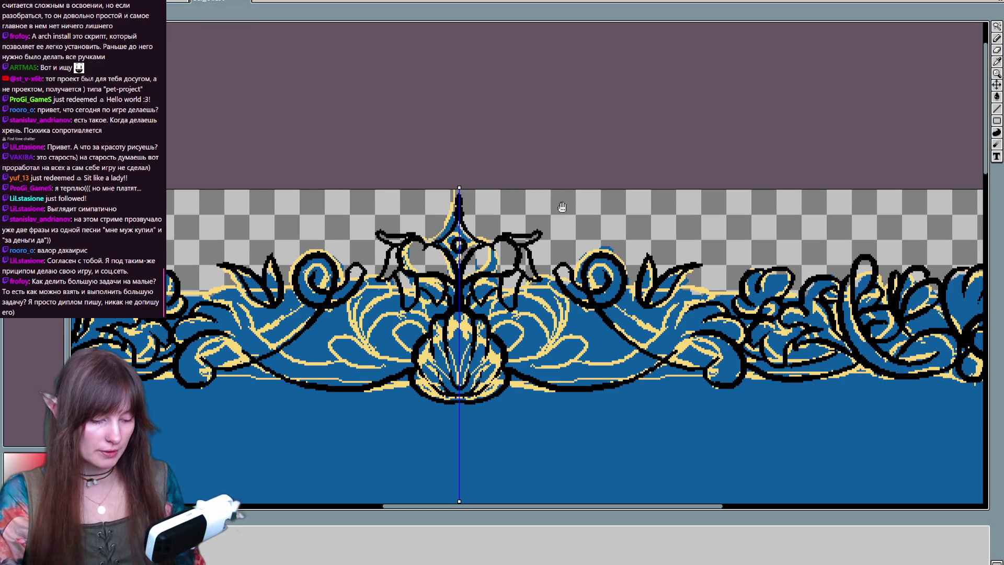
{"action": "scroll", "coordinate": [507, 235], "scroll_direction": "up", "scroll_amount": 1}
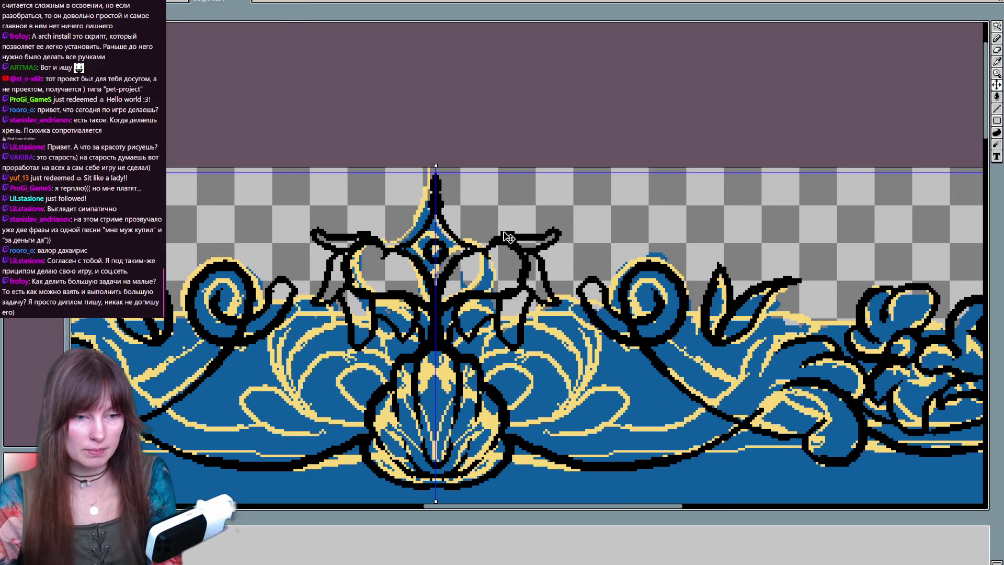
Step: Outline the leaf shapes left of centre in mirrored black pixels
{"action": "left_click_drag", "start_coordinate": [507, 237], "coordinate": [501, 242]}
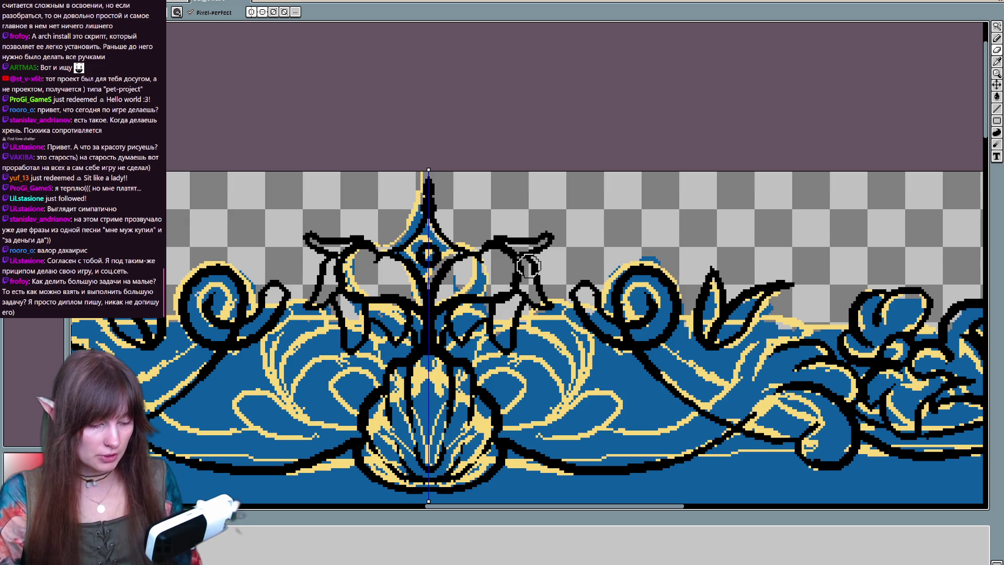
{"action": "key", "text": "b"}
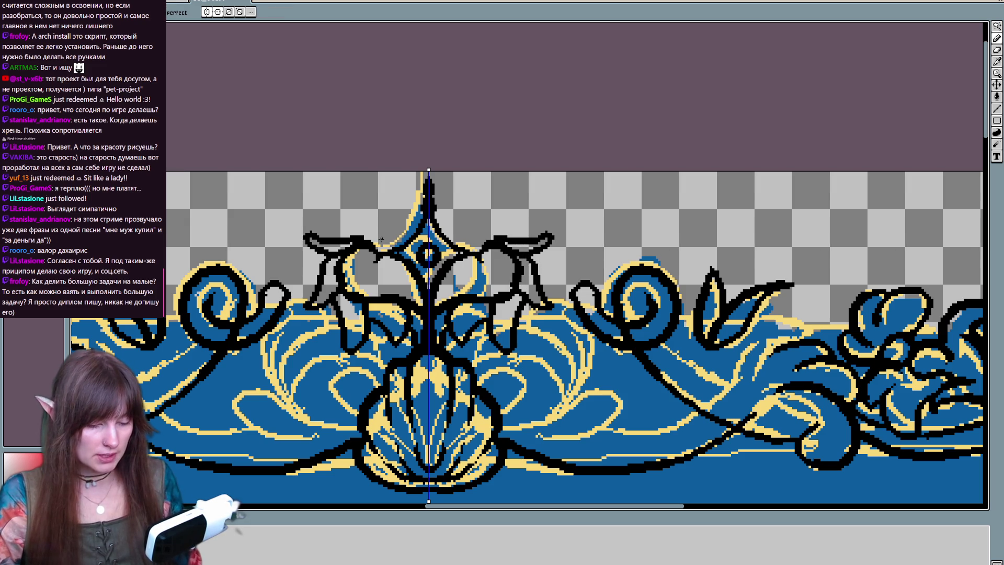
{"action": "left_click_drag", "start_coordinate": [382, 239], "coordinate": [421, 164]}
{"action": "left_click_drag", "start_coordinate": [495, 301], "coordinate": [550, 303]}
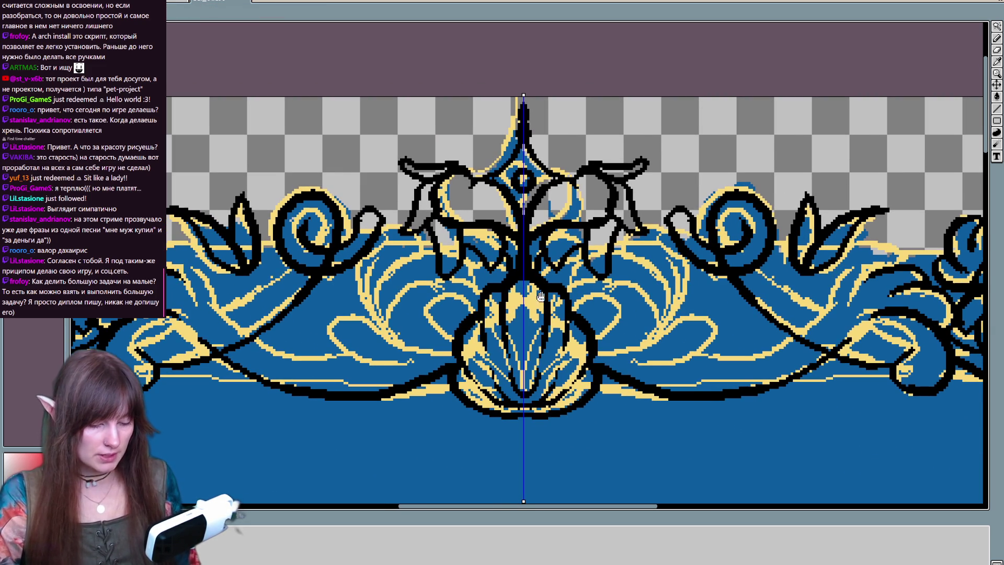
{"action": "key", "text": "b"}
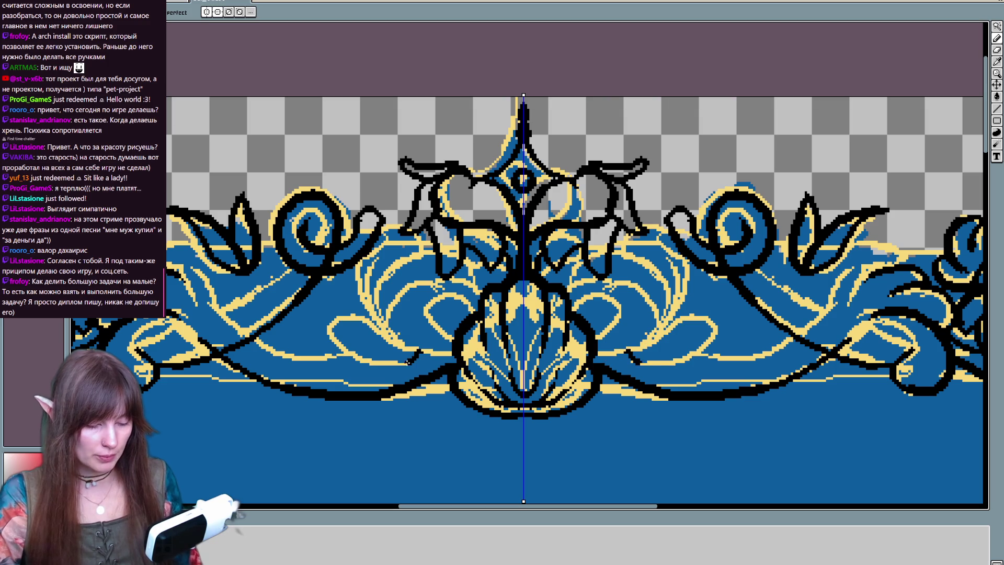
{"action": "left_click_drag", "start_coordinate": [413, 357], "coordinate": [449, 355]}
{"action": "left_click_drag", "start_coordinate": [251, 334], "coordinate": [358, 356]}
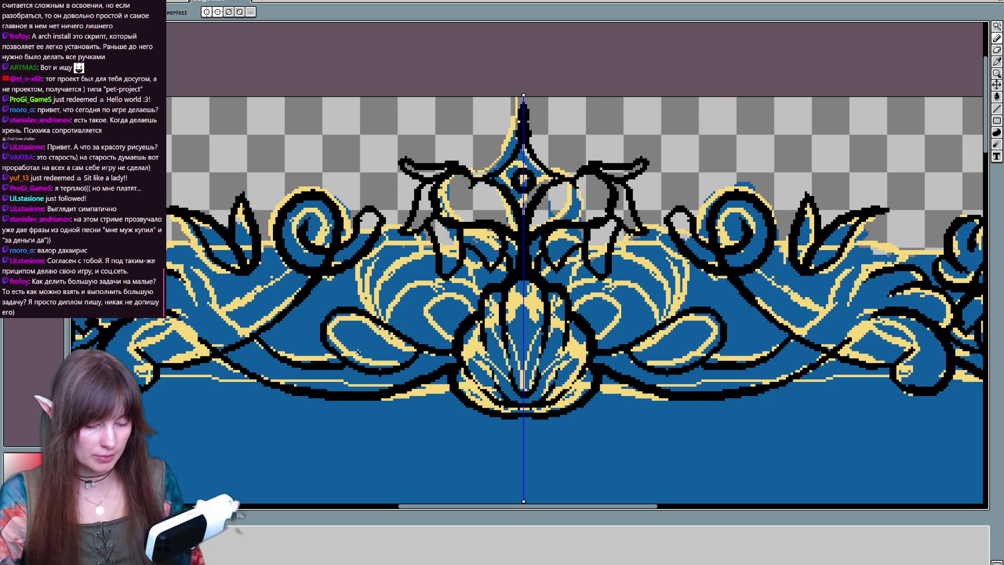
{"action": "left_click_drag", "start_coordinate": [256, 337], "coordinate": [345, 369]}
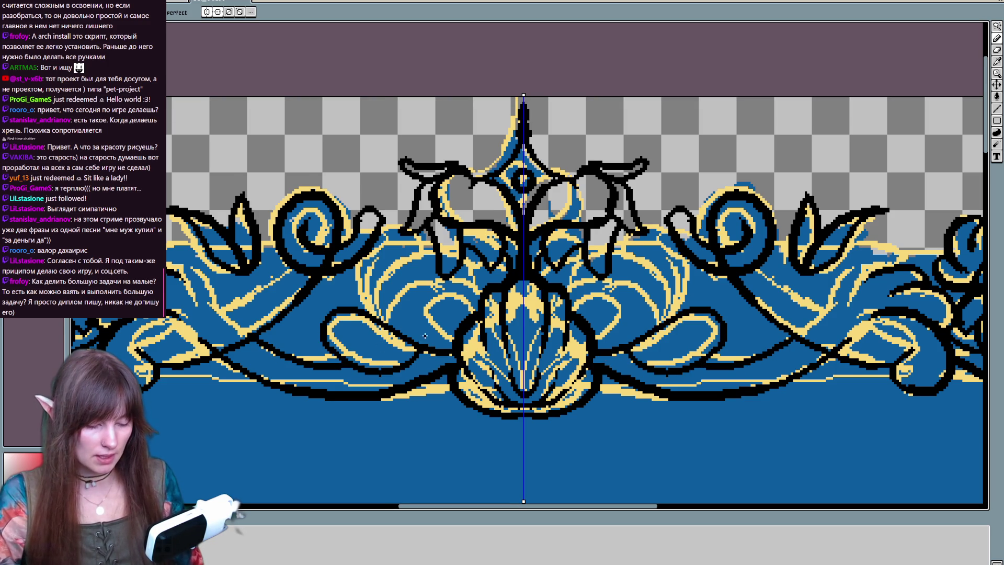
{"action": "scroll", "coordinate": [338, 368], "scroll_direction": "up", "scroll_amount": 3}
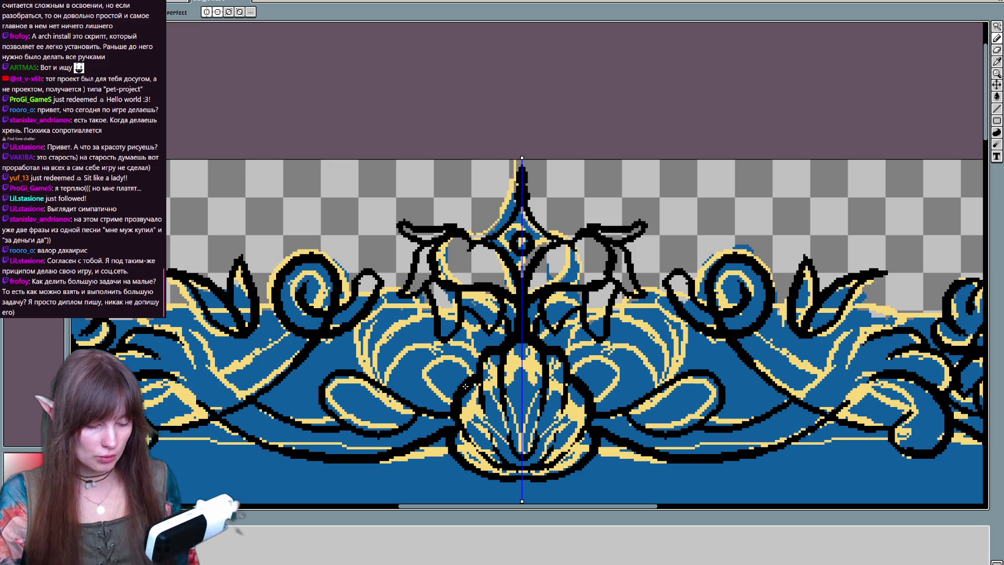
Step: Draw a black loop on the left scroll and redraw the outline beside it
{"action": "mouse_move", "coordinate": [470, 376]}
{"action": "left_mouse_down"}
{"action": "mouse_move", "coordinate": [450, 385]}
{"action": "mouse_move", "coordinate": [471, 385]}
{"action": "mouse_move", "coordinate": [404, 383]}
{"action": "left_mouse_up"}
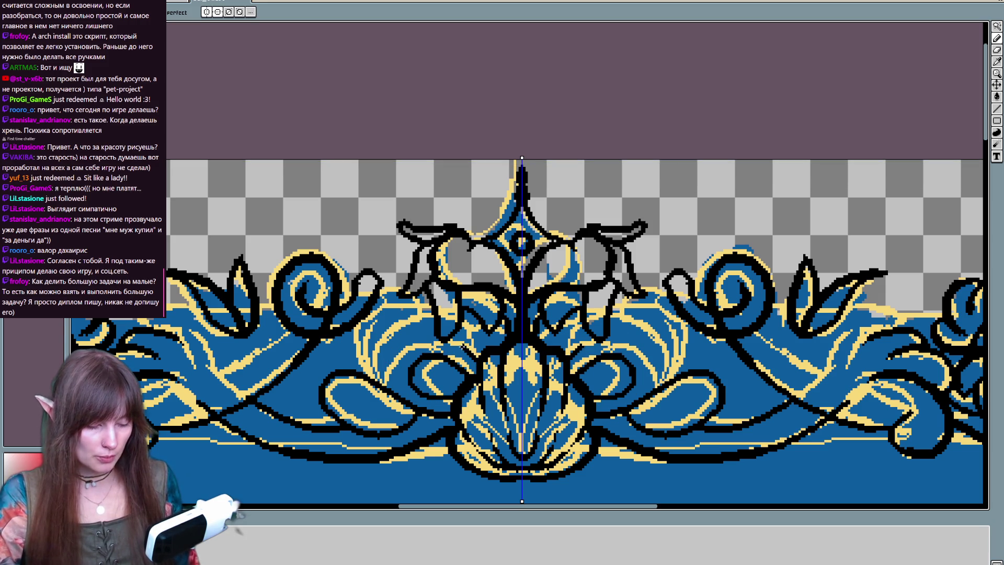
{"action": "left_click_drag", "start_coordinate": [390, 373], "coordinate": [387, 303]}
{"action": "key", "text": "ctrl+z"}
{"action": "mouse_move", "coordinate": [389, 374]}
{"action": "left_mouse_down"}
{"action": "mouse_move", "coordinate": [368, 306]}
{"action": "mouse_move", "coordinate": [377, 379]}
{"action": "mouse_move", "coordinate": [470, 292]}
{"action": "left_mouse_up"}
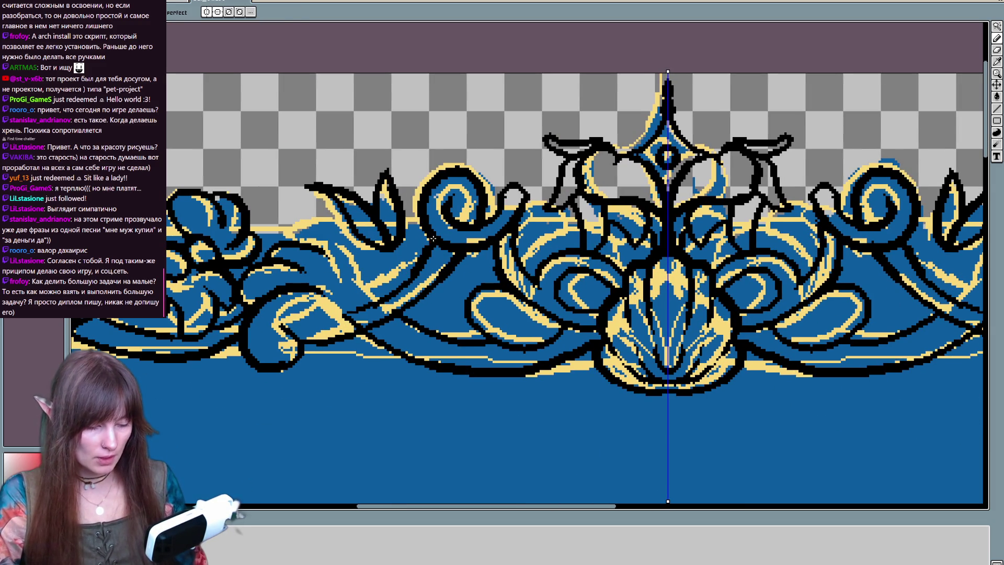
Step: Outline a small leaf cluster on the left in mirrored black
{"action": "key", "text": "e"}
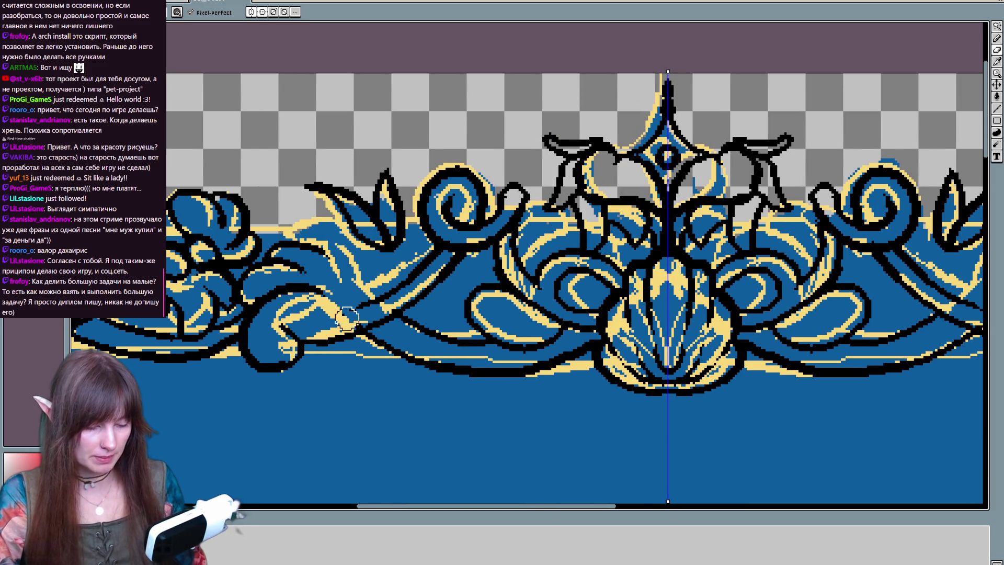
{"action": "key", "text": "b"}
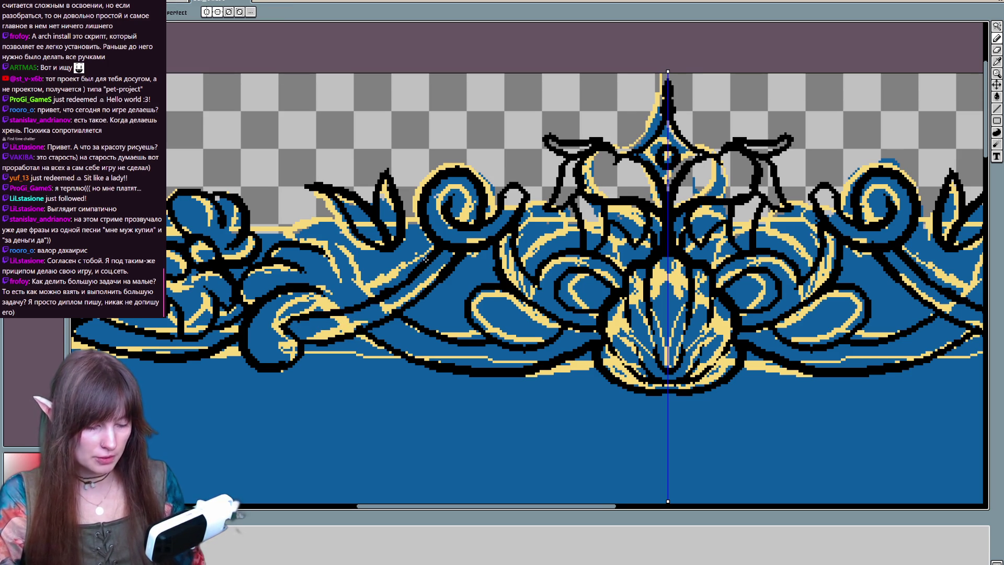
{"action": "left_click_drag", "start_coordinate": [364, 291], "coordinate": [401, 316]}
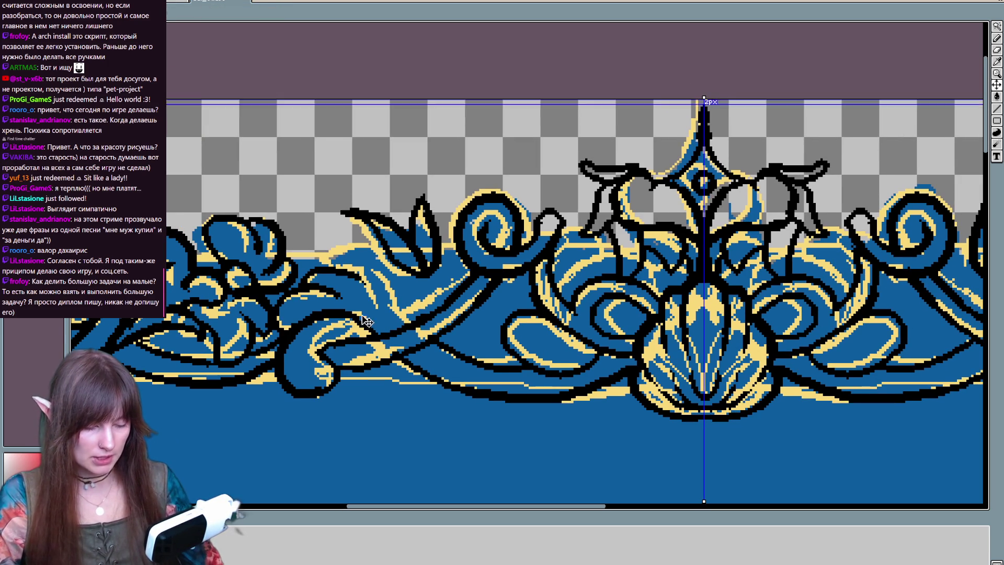
{"action": "key", "text": "v"}
{"action": "key", "text": "b"}
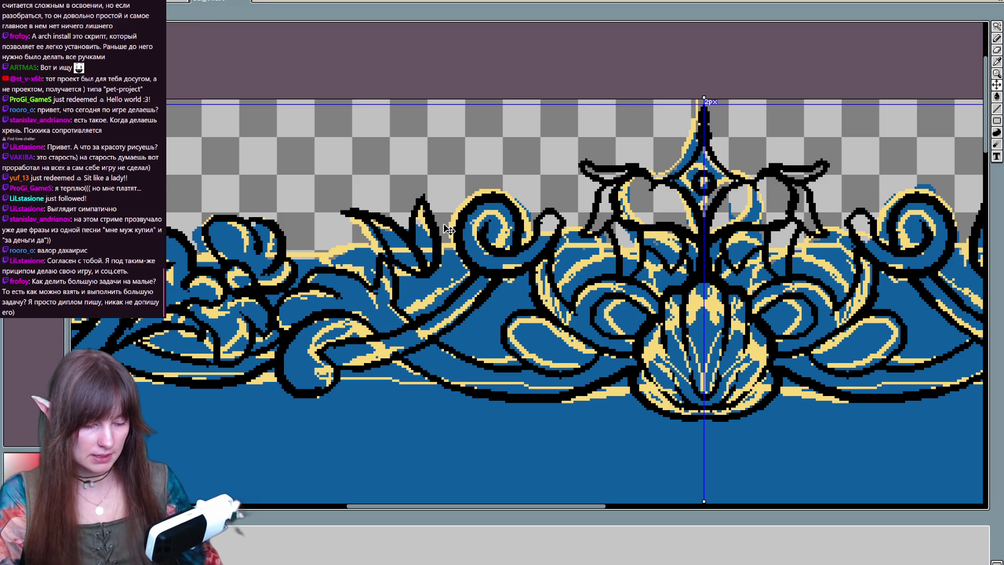
{"action": "mouse_move", "coordinate": [342, 264]}
{"action": "left_mouse_down"}
{"action": "mouse_move", "coordinate": [395, 316]}
{"action": "mouse_move", "coordinate": [391, 304]}
{"action": "left_mouse_up"}
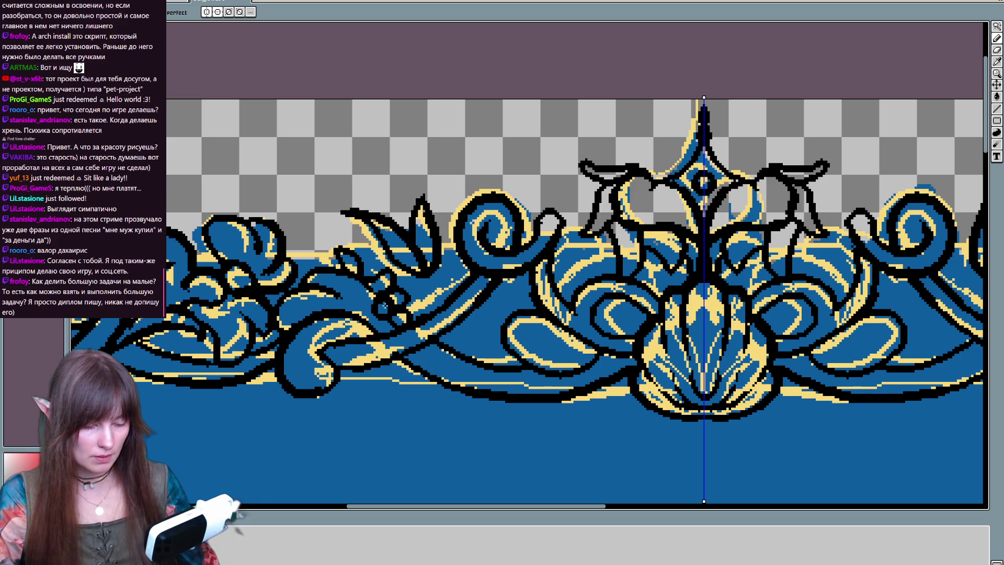
{"action": "key", "text": "e"}
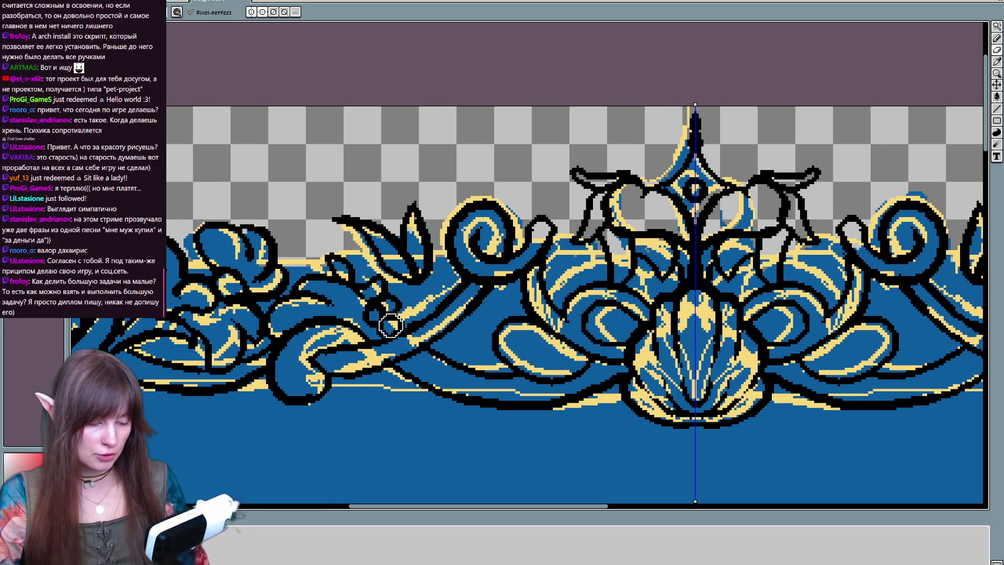
{"action": "key", "text": "b"}
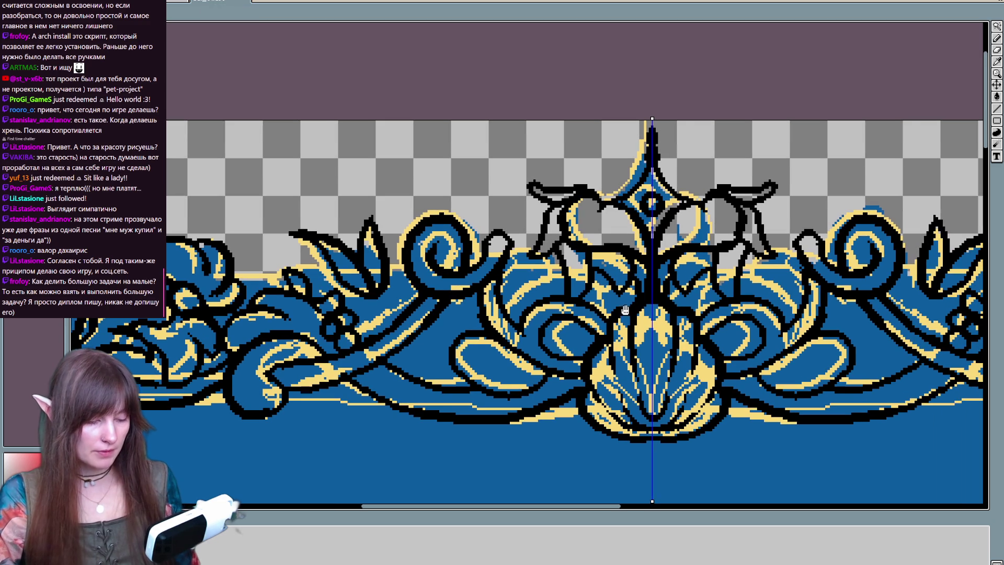
Step: Add three mirrored black strokes near the central crest
{"action": "left_click_drag", "start_coordinate": [470, 311], "coordinate": [427, 325]}
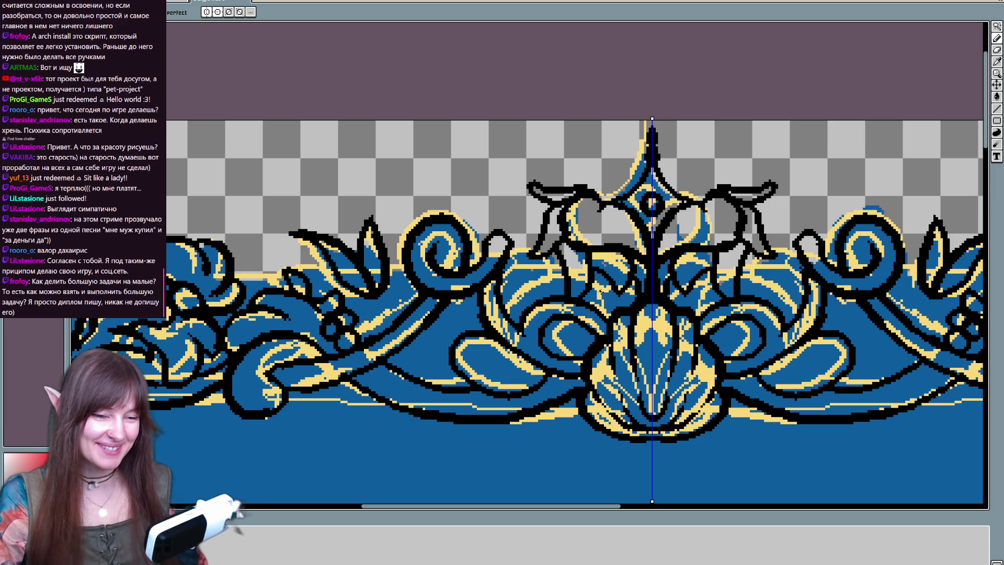
{"action": "left_click_drag", "start_coordinate": [618, 315], "coordinate": [660, 229]}
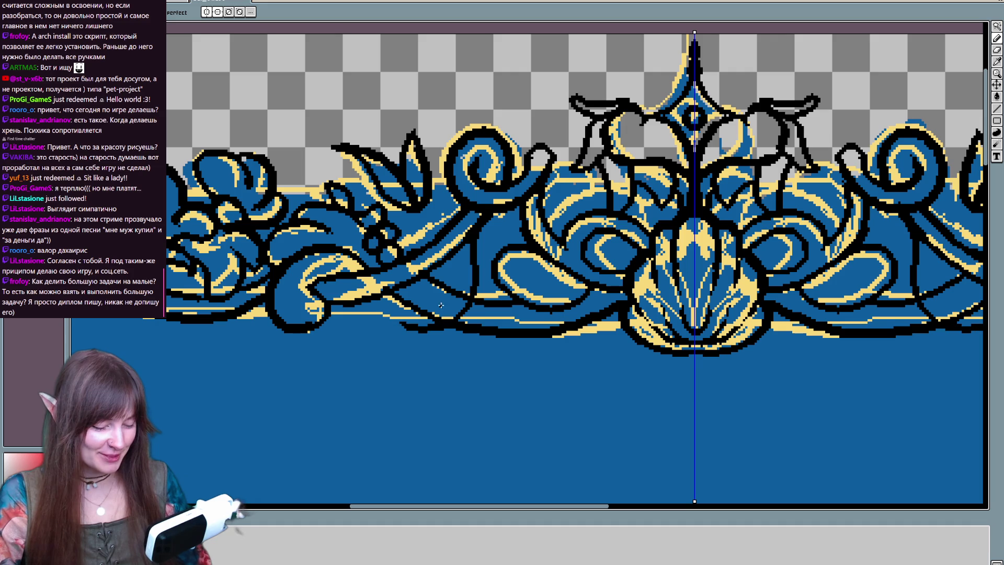
{"action": "key", "text": "ctrl"}
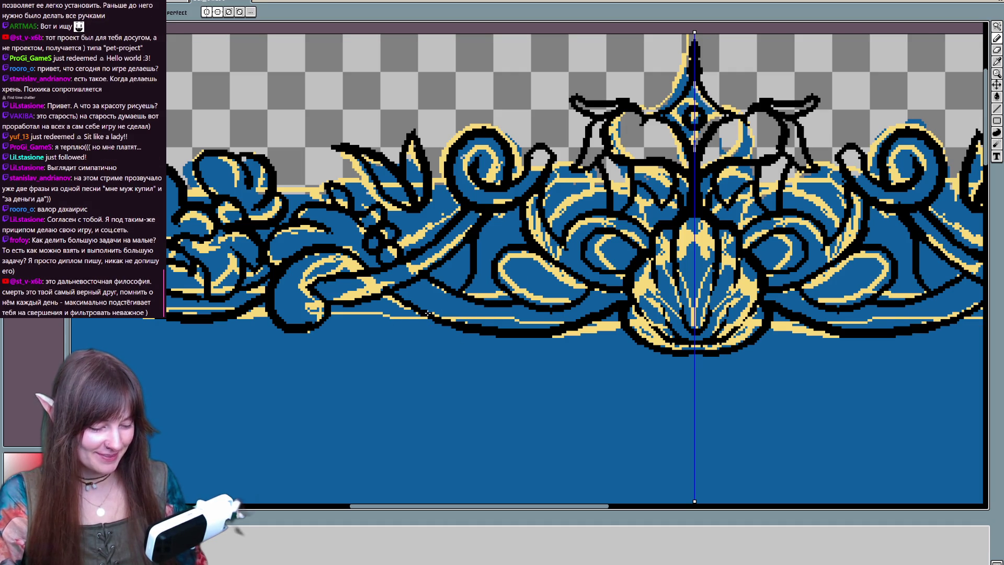
{"action": "mouse_move", "coordinate": [464, 298]}
{"action": "left_mouse_down"}
{"action": "mouse_move", "coordinate": [493, 225]}
{"action": "mouse_move", "coordinate": [513, 245]}
{"action": "left_mouse_up"}
{"action": "mouse_move", "coordinate": [502, 208]}
{"action": "left_mouse_down"}
{"action": "mouse_move", "coordinate": [523, 239]}
{"action": "mouse_move", "coordinate": [281, 376]}
{"action": "mouse_move", "coordinate": [330, 359]}
{"action": "left_mouse_up"}
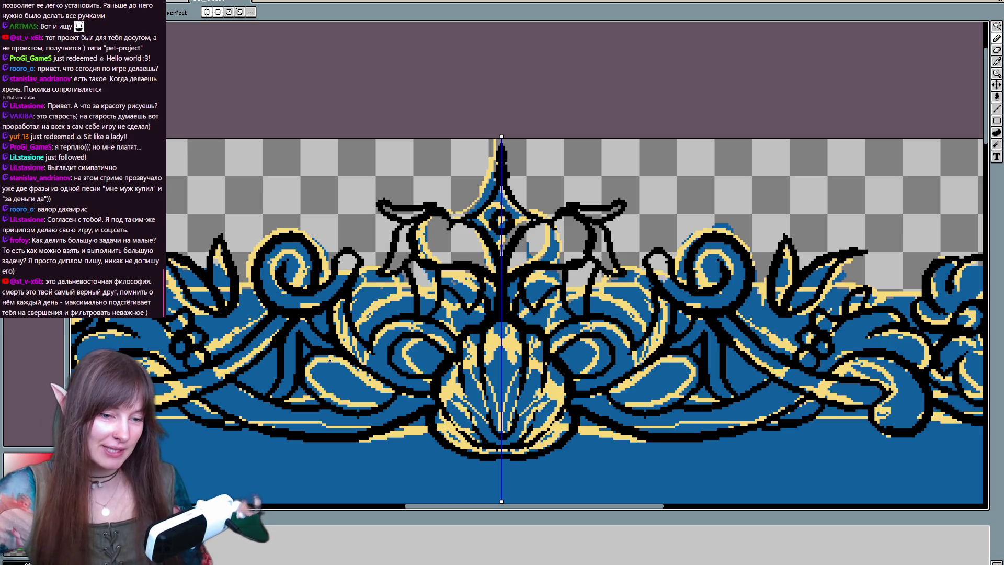
{"action": "mouse_move", "coordinate": [650, 344]}
{"action": "left_mouse_down"}
{"action": "mouse_move", "coordinate": [647, 363]}
{"action": "mouse_move", "coordinate": [655, 347]}
{"action": "left_mouse_up"}
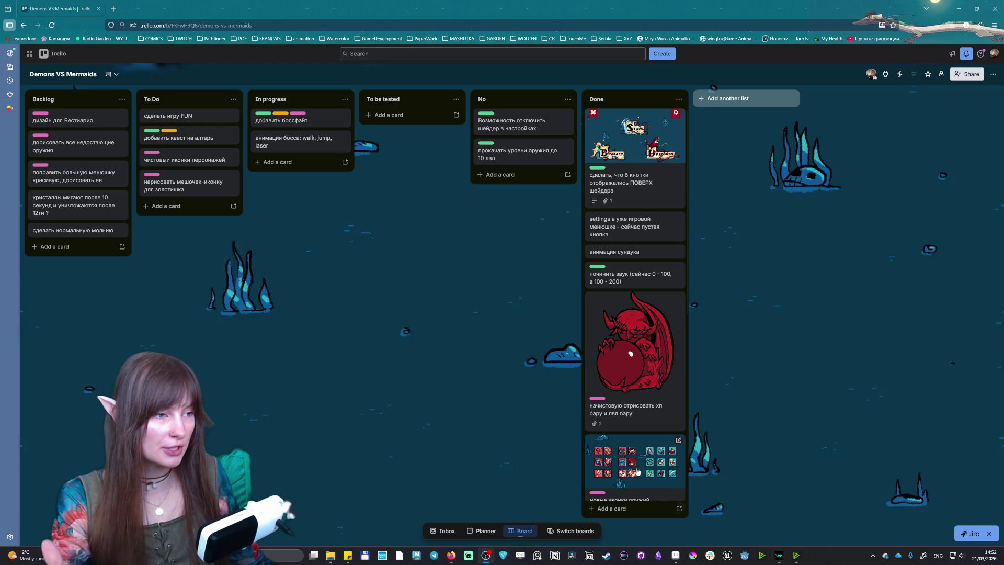
{"action": "scroll", "coordinate": [643, 440], "scroll_direction": "down", "scroll_amount": 6}
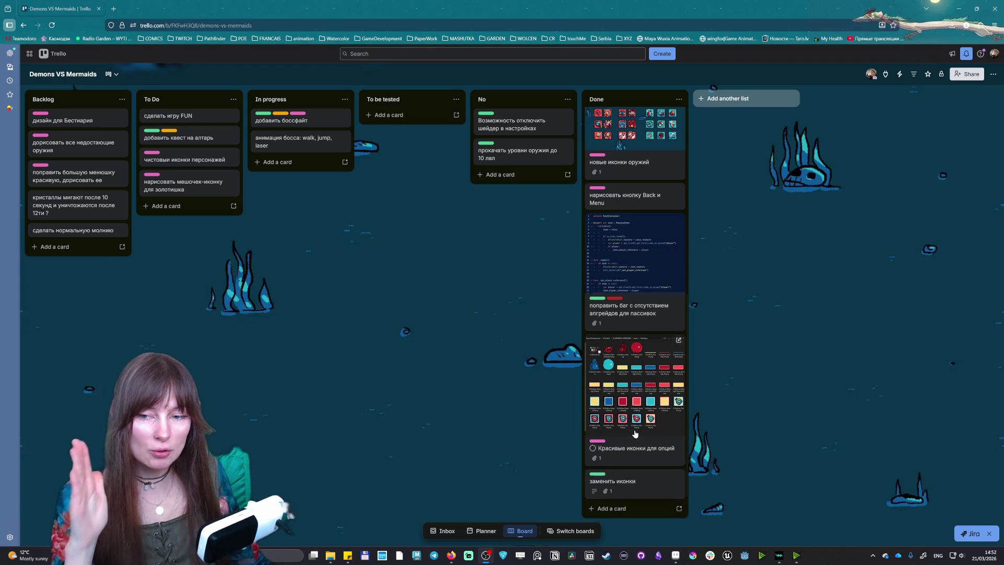
{"action": "scroll", "coordinate": [632, 429], "scroll_direction": "up", "scroll_amount": 6}
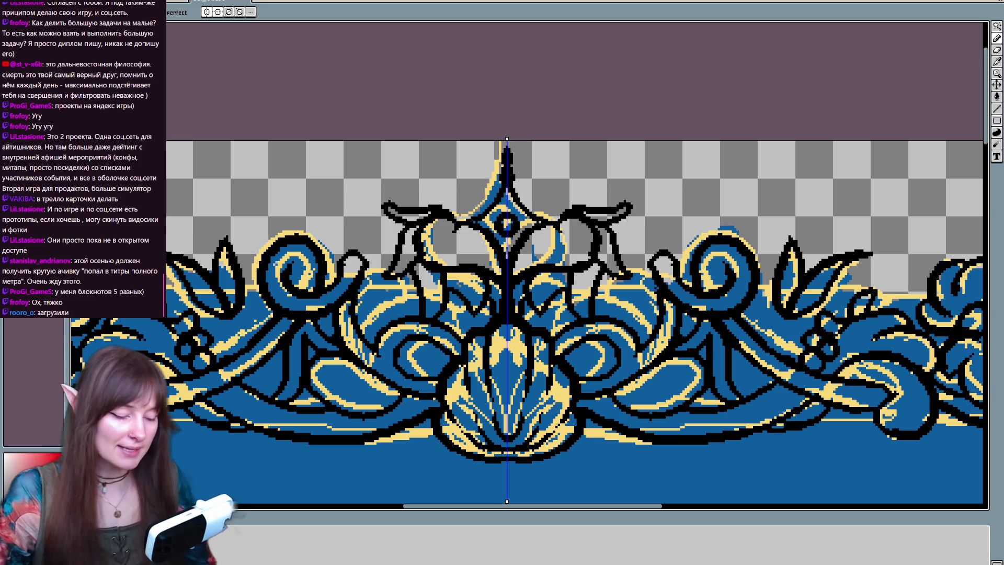
Step: Pan over the crest and draw a mirrored black curl outline beside it
{"action": "mouse_move", "coordinate": [478, 421]}
{"action": "left_mouse_down"}
{"action": "mouse_move", "coordinate": [488, 338]}
{"action": "mouse_move", "coordinate": [561, 318]}
{"action": "left_mouse_up"}
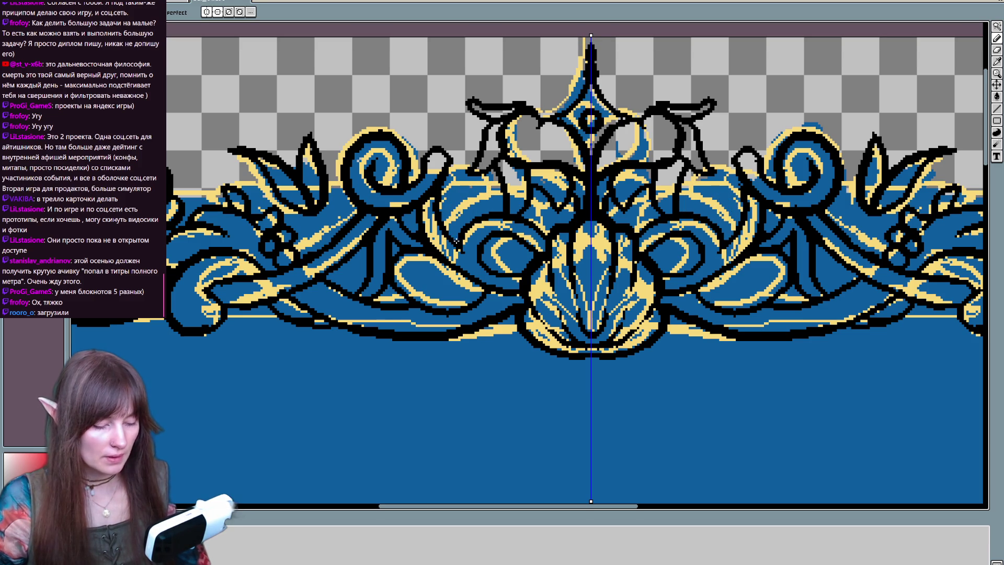
{"action": "left_click_drag", "start_coordinate": [455, 230], "coordinate": [486, 196]}
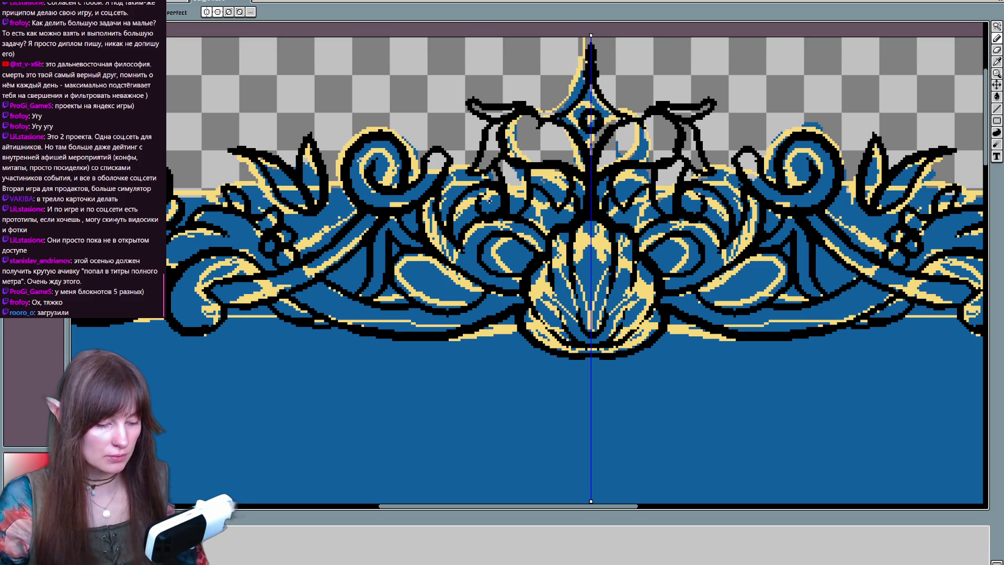
{"action": "scroll", "coordinate": [576, 203], "scroll_direction": "up", "scroll_amount": 3}
{"action": "scroll", "coordinate": [575, 203], "scroll_direction": "right", "scroll_amount": 2}
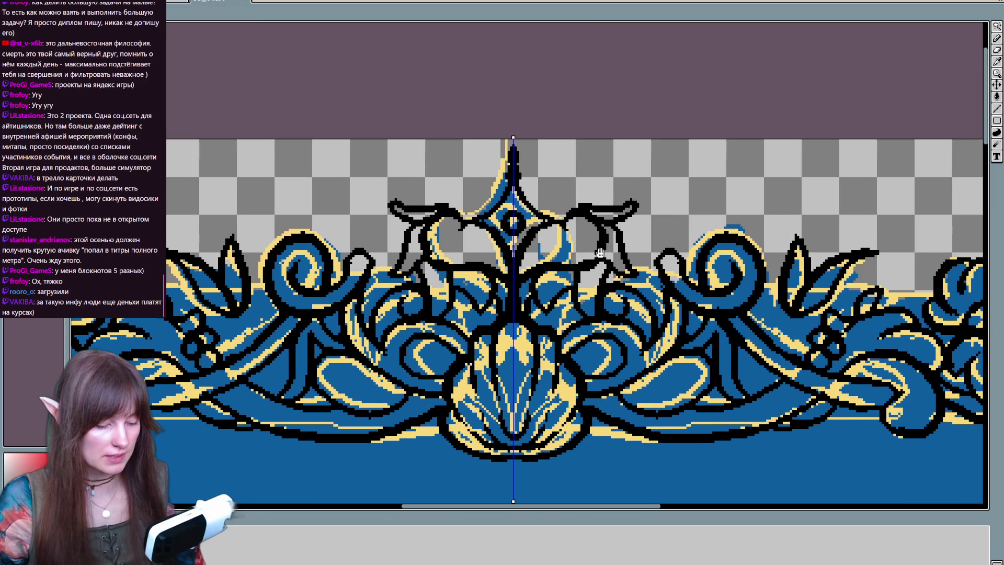
Step: Draw two mirrored black outline strokes along the ornament's lower edge
{"action": "scroll", "coordinate": [575, 219], "scroll_direction": "down", "scroll_amount": 3}
{"action": "scroll", "coordinate": [471, 251], "scroll_direction": "left", "scroll_amount": 3}
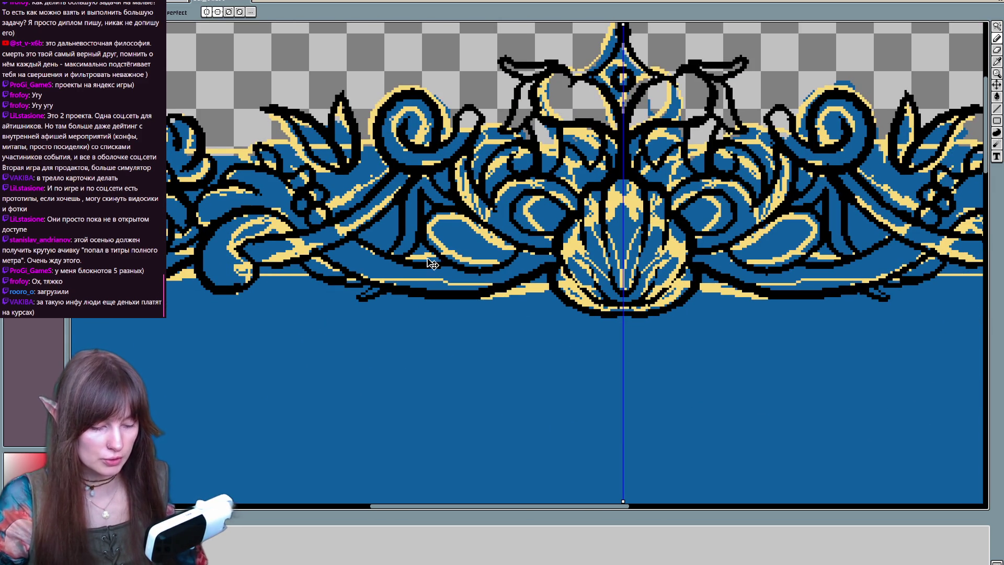
{"action": "left_click_drag", "start_coordinate": [352, 288], "coordinate": [387, 293]}
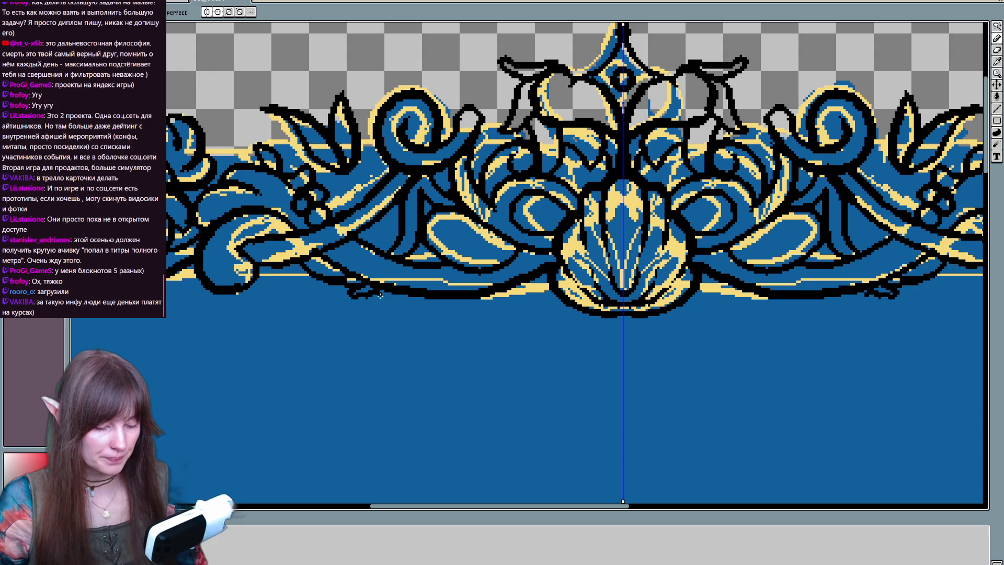
{"action": "left_click_drag", "start_coordinate": [502, 258], "coordinate": [560, 268]}
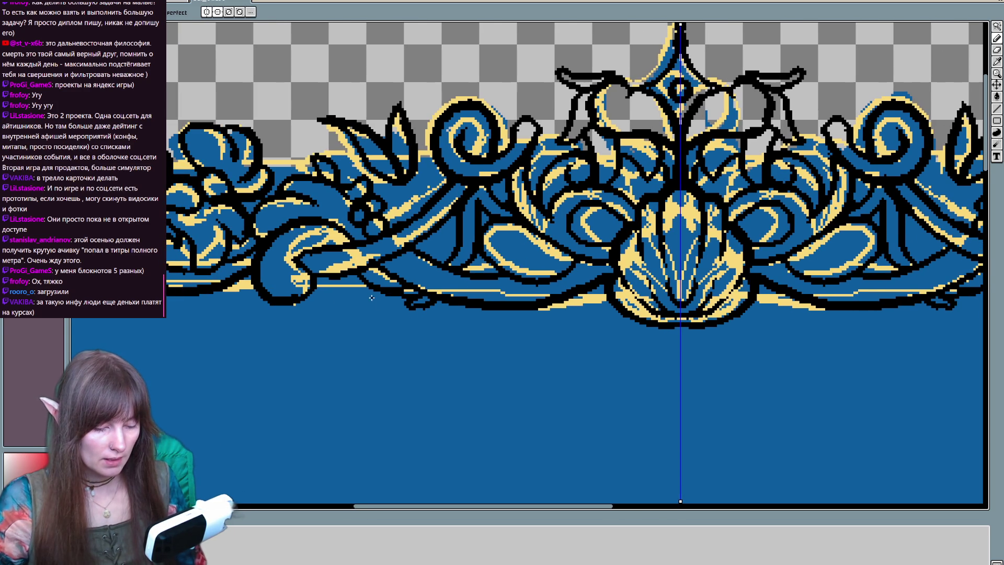
{"action": "left_click_drag", "start_coordinate": [338, 296], "coordinate": [381, 298]}
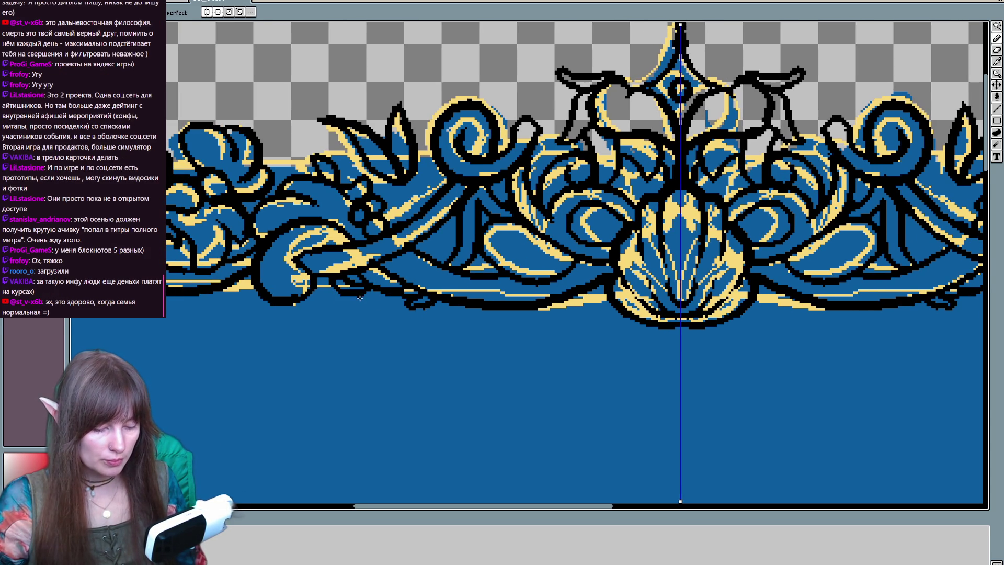
{"action": "left_click_drag", "start_coordinate": [595, 285], "coordinate": [534, 311]}
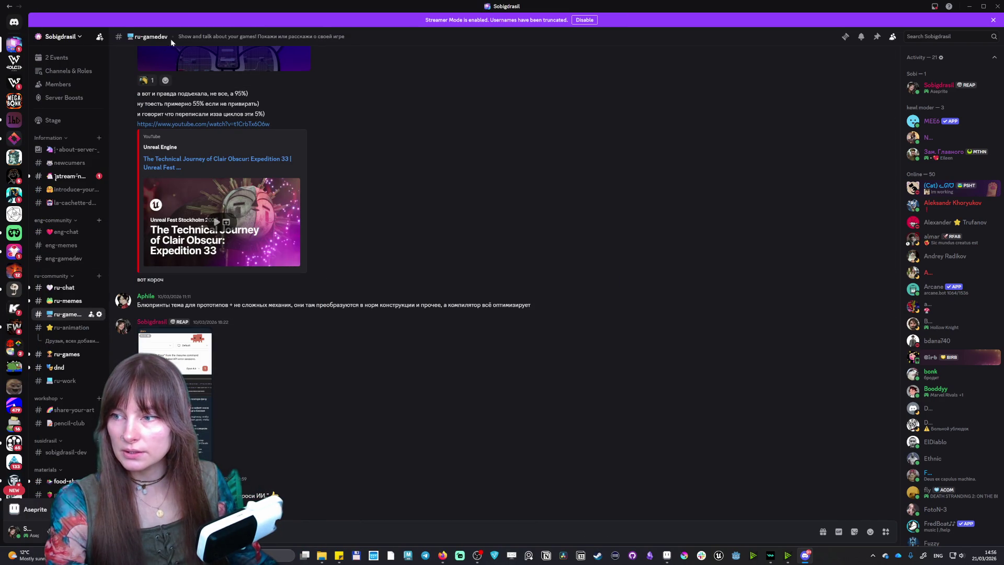
Step: Browse Discord's stream-notifies, ru-games, ru-memes and ru-chat channels, ending on ru-memes
{"action": "scroll", "coordinate": [355, 235], "scroll_direction": "up", "scroll_amount": 3}
{"action": "scroll", "coordinate": [363, 237], "scroll_direction": "down", "scroll_amount": 3}
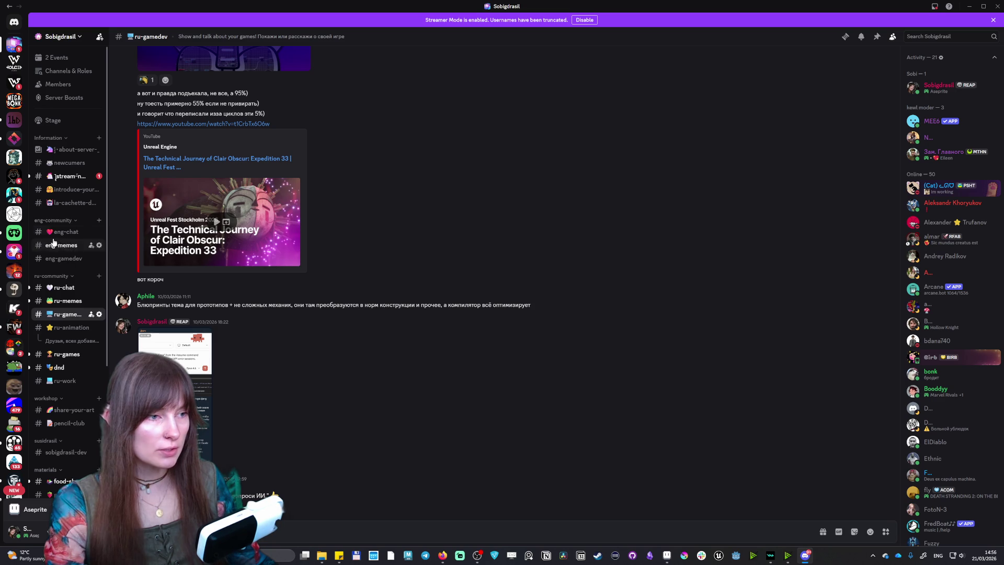
{"action": "left_click", "coordinate": [90, 177]}
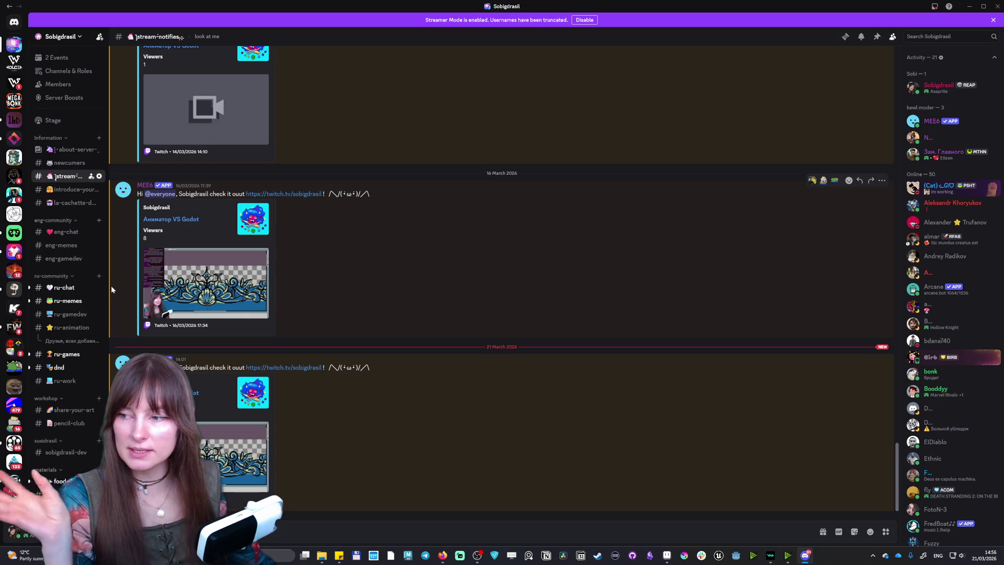
{"action": "mouse_move", "coordinate": [73, 293]}
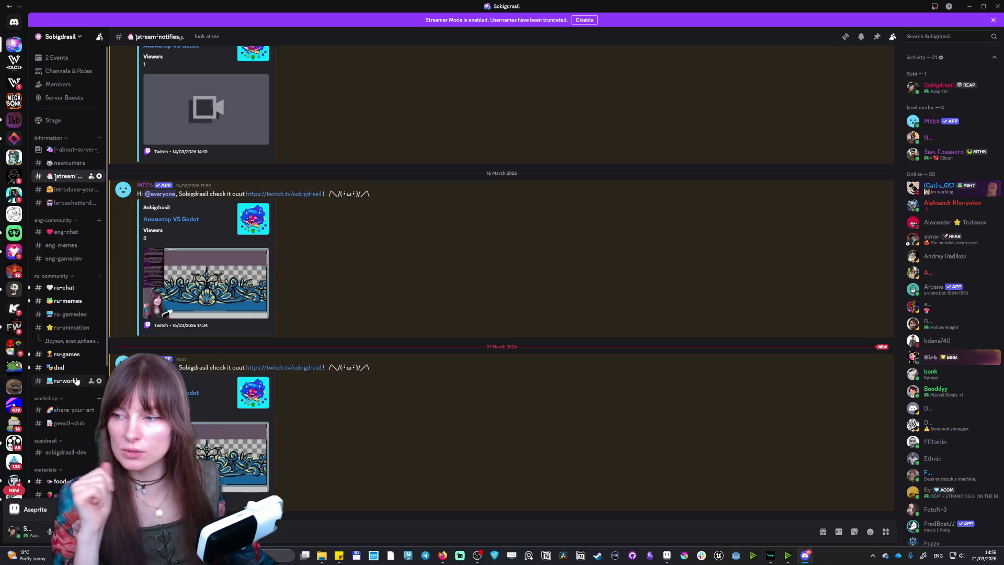
{"action": "left_click", "coordinate": [66, 355]}
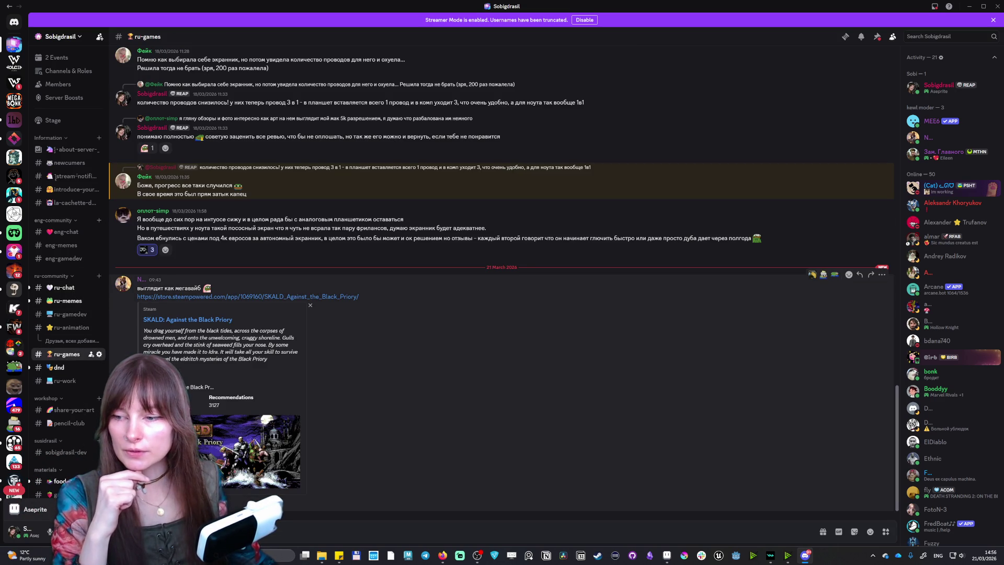
{"action": "left_click", "coordinate": [64, 301]}
{"action": "scroll", "coordinate": [291, 303], "scroll_direction": "down", "scroll_amount": 10}
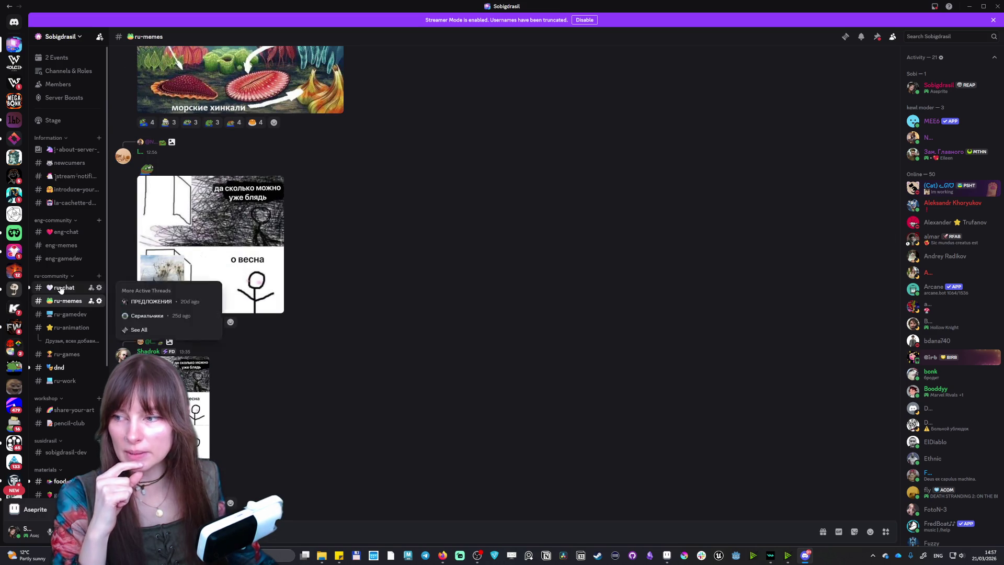
{"action": "left_click", "coordinate": [61, 288]}
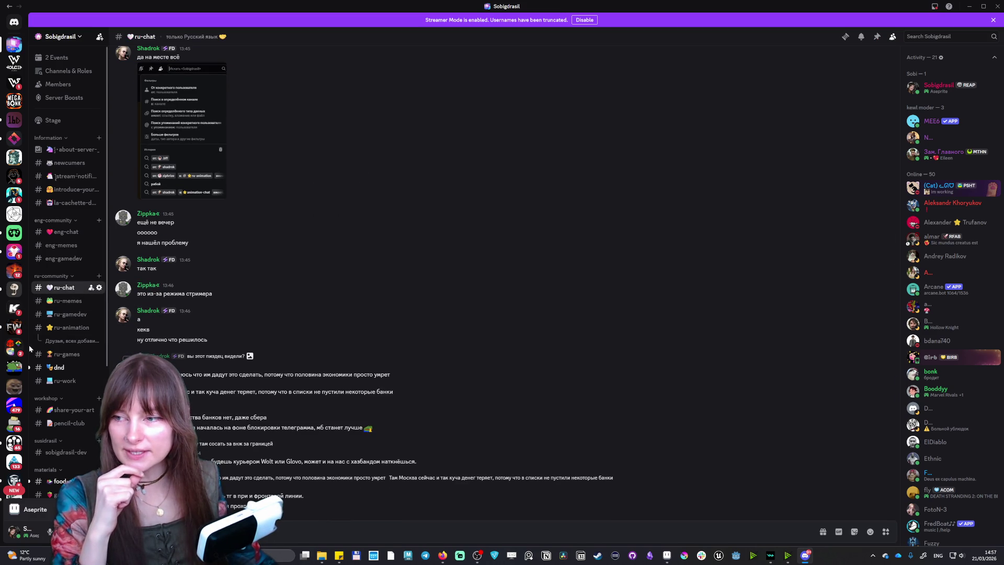
{"action": "left_click", "coordinate": [68, 301]}
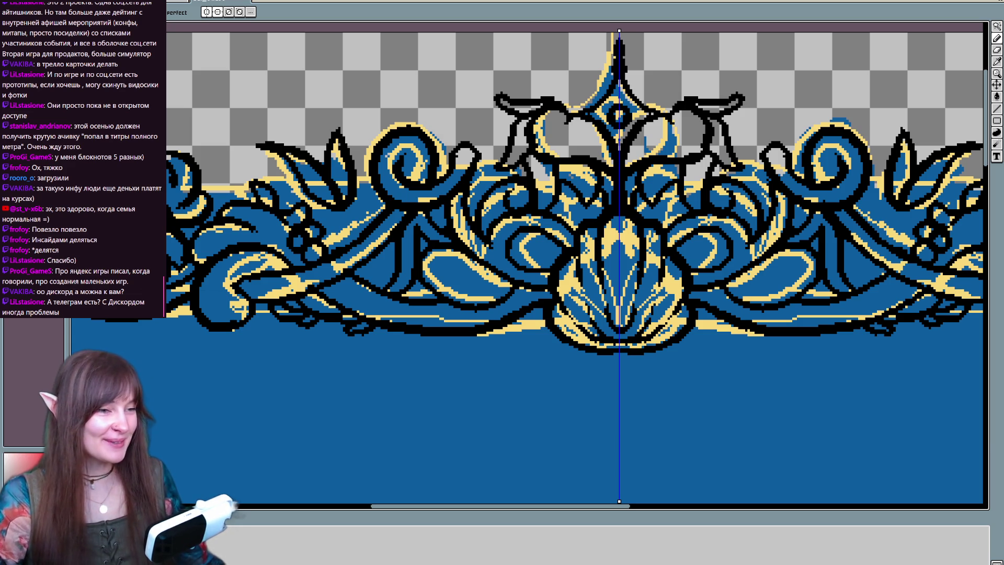
{"action": "left_click_drag", "start_coordinate": [460, 279], "coordinate": [573, 215]}
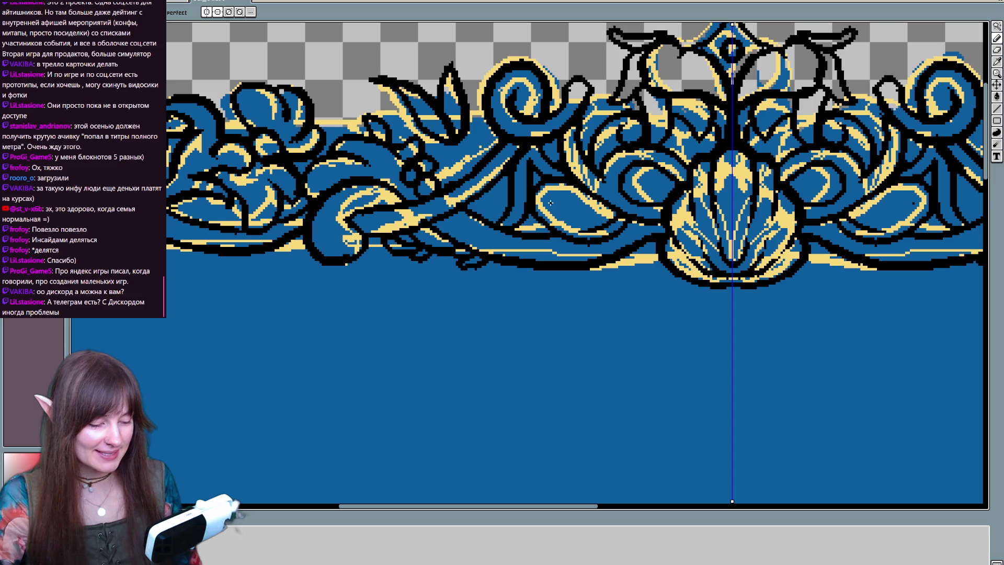
{"action": "left_click_drag", "start_coordinate": [575, 321], "coordinate": [507, 368]}
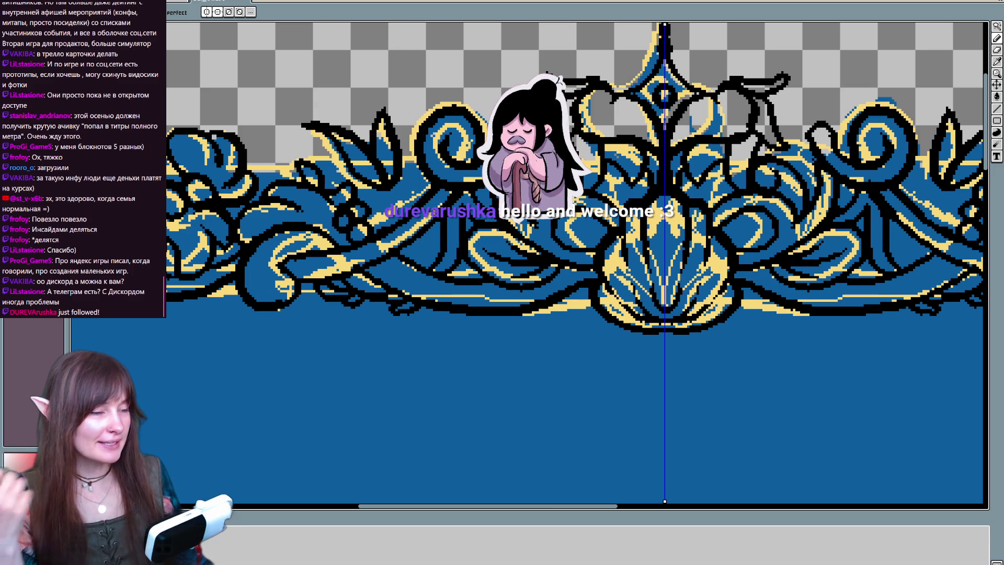
{"action": "scroll", "coordinate": [314, 353], "scroll_direction": "down", "scroll_amount": 2}
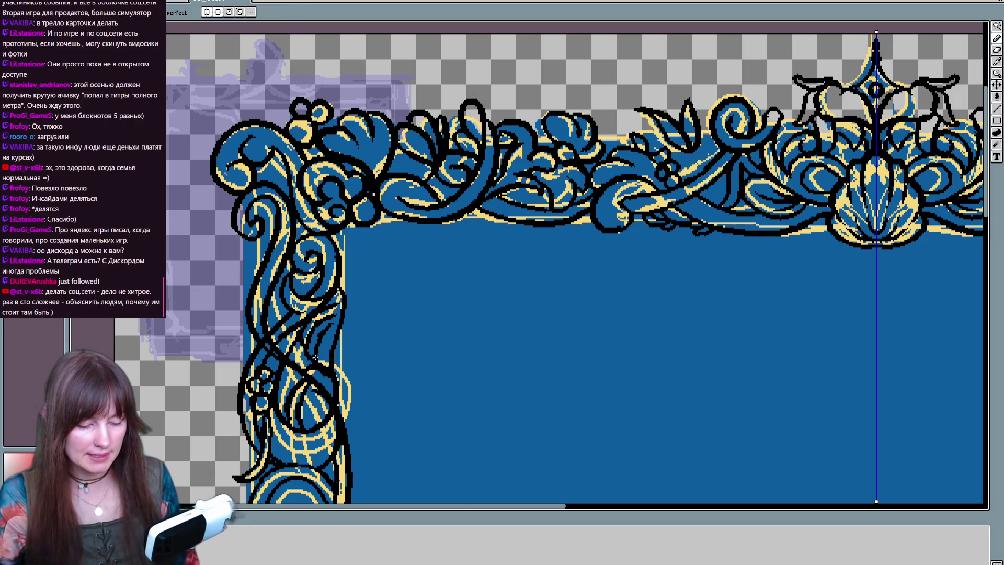
{"action": "scroll", "coordinate": [314, 358], "scroll_direction": "down", "scroll_amount": 2}
{"action": "key", "text": "e"}
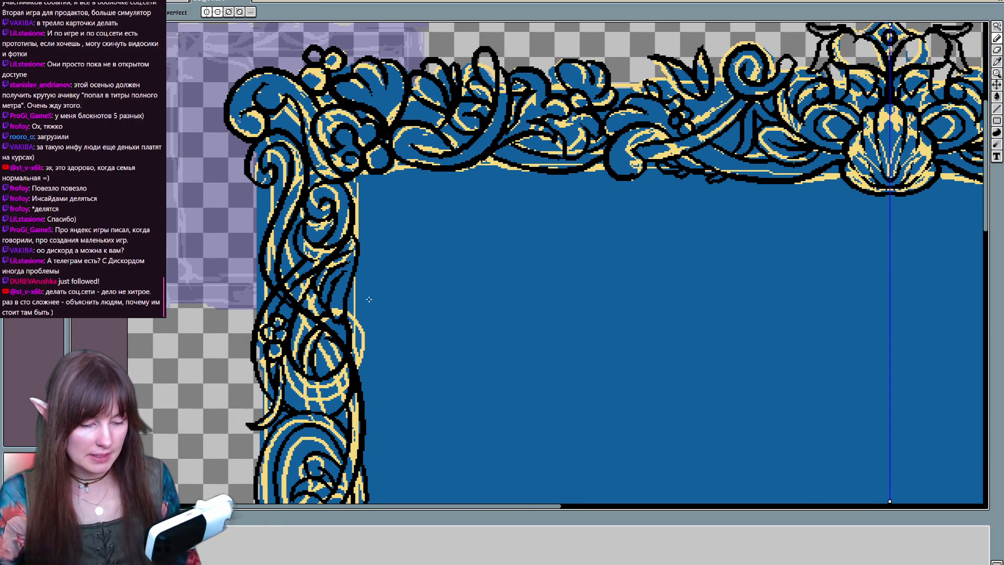
{"action": "scroll", "coordinate": [390, 346], "scroll_direction": "up", "scroll_amount": 2}
{"action": "scroll", "coordinate": [348, 238], "scroll_direction": "up", "scroll_amount": 1}
{"action": "scroll", "coordinate": [348, 238], "scroll_direction": "down", "scroll_amount": 1}
{"action": "scroll", "coordinate": [398, 231], "scroll_direction": "up", "scroll_amount": 2}
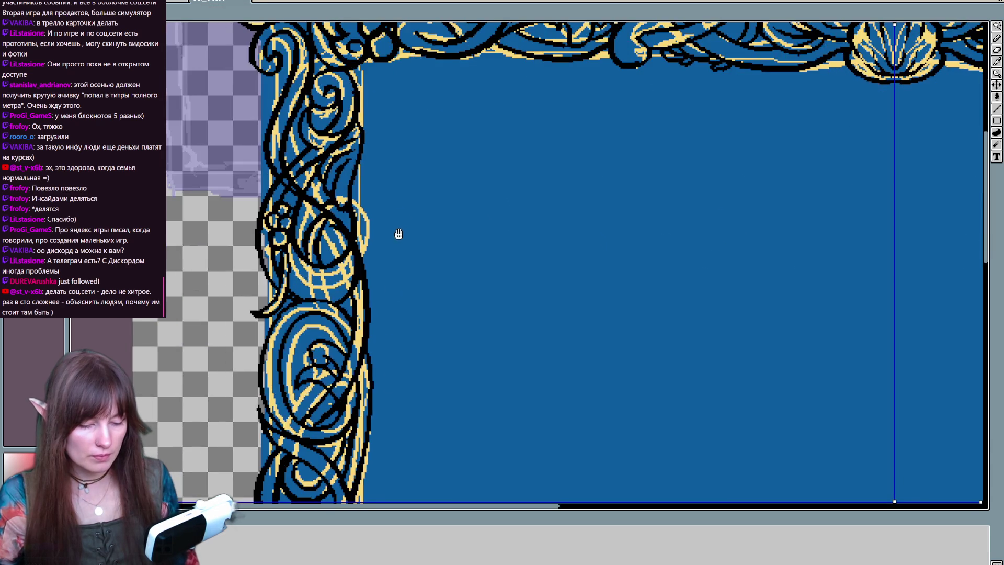
{"action": "scroll", "coordinate": [330, 250], "scroll_direction": "down", "scroll_amount": 2}
{"action": "scroll", "coordinate": [296, 246], "scroll_direction": "up", "scroll_amount": 1}
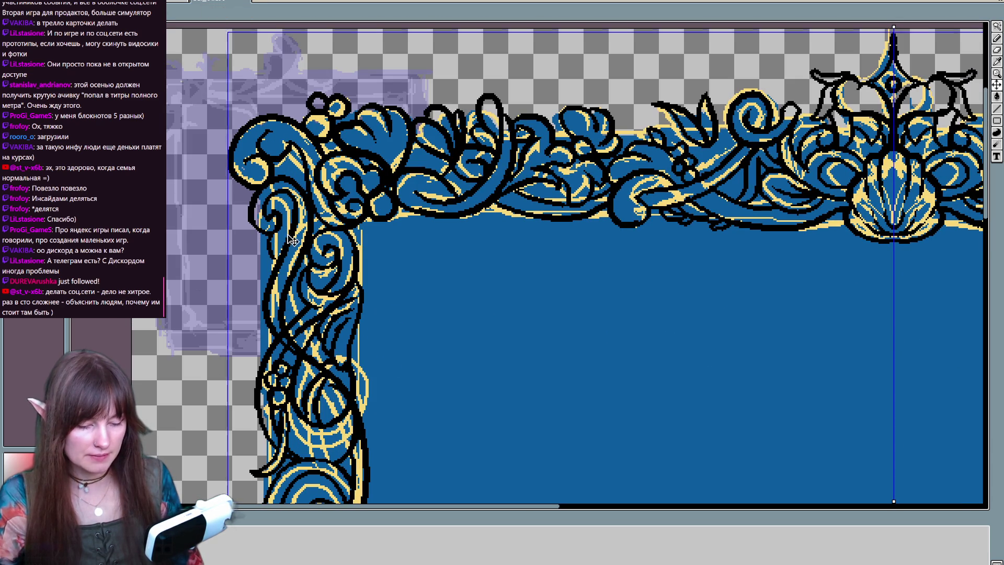
{"action": "scroll", "coordinate": [295, 246], "scroll_direction": "down", "scroll_amount": 1}
{"action": "scroll", "coordinate": [296, 245], "scroll_direction": "up", "scroll_amount": 1}
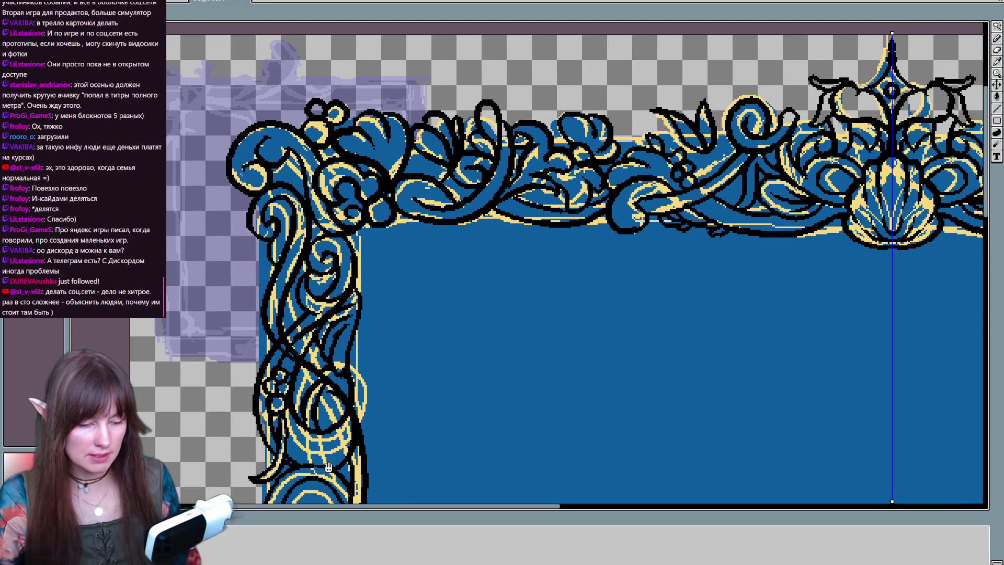
{"action": "mouse_move", "coordinate": [564, 139]}
{"action": "left_mouse_down"}
{"action": "mouse_move", "coordinate": [557, 143]}
{"action": "mouse_move", "coordinate": [625, 128]}
{"action": "left_mouse_up"}
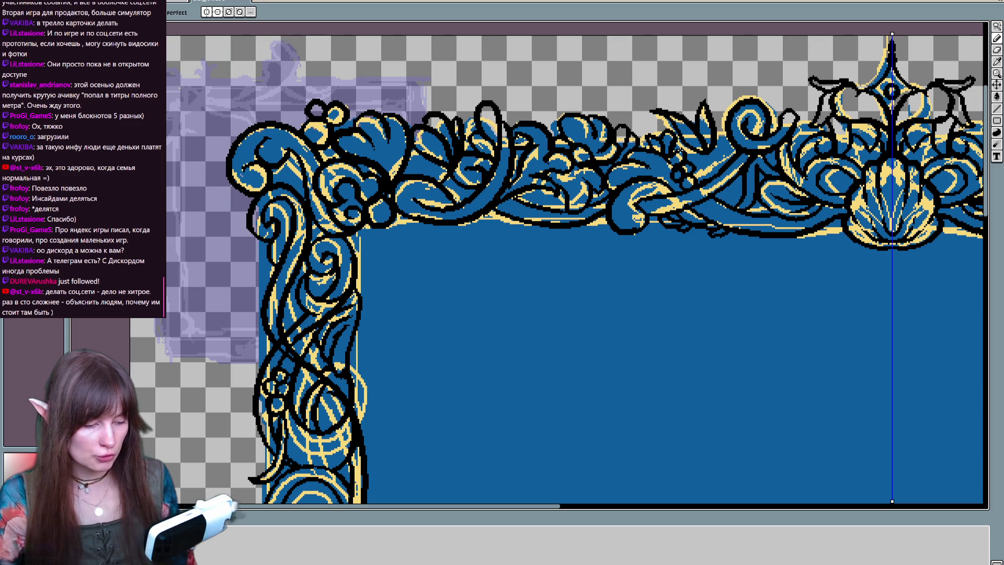
{"action": "left_click_drag", "start_coordinate": [735, 170], "coordinate": [677, 200]}
{"action": "key", "text": "b"}
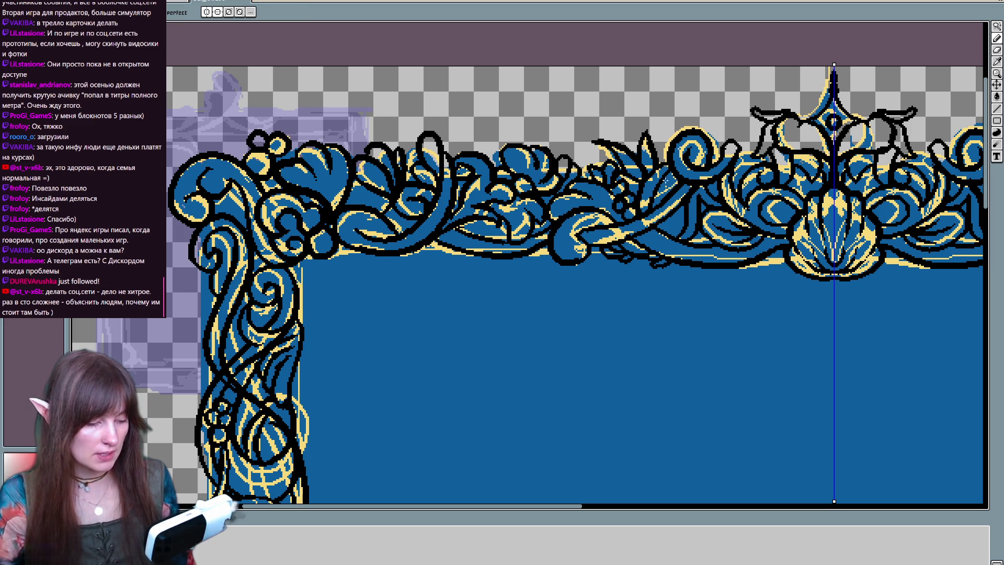
{"action": "key", "text": "ctrl+a"}
{"action": "key", "text": "ctrl+d"}
{"action": "key", "text": "b"}
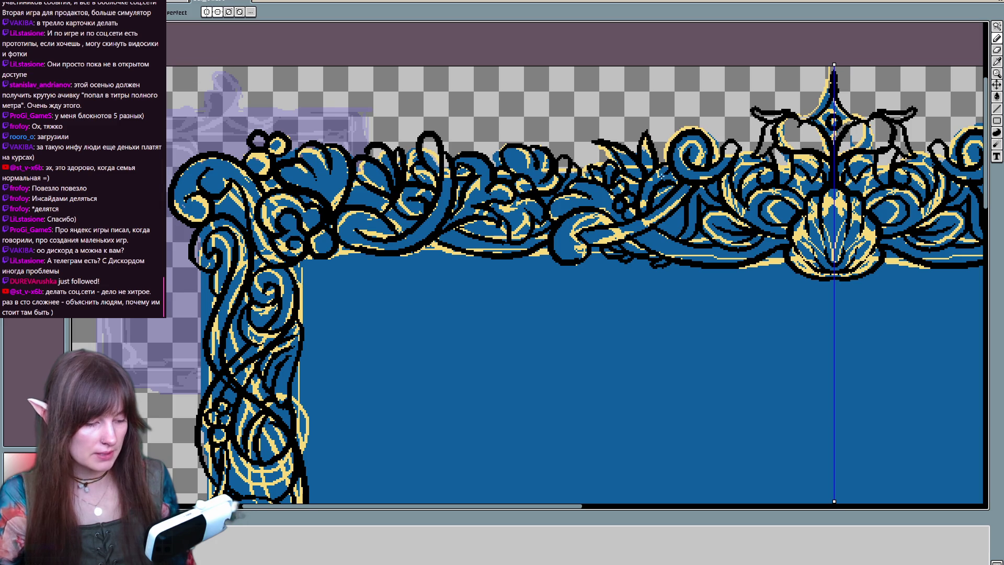
{"action": "left_click_drag", "start_coordinate": [643, 284], "coordinate": [502, 318]}
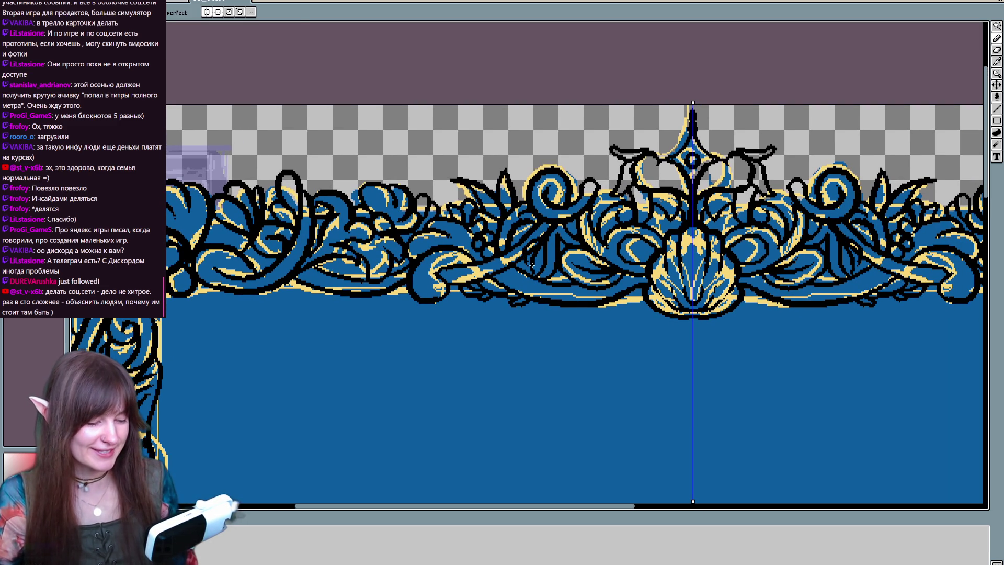
{"action": "key", "text": "b"}
{"action": "key", "text": "e"}
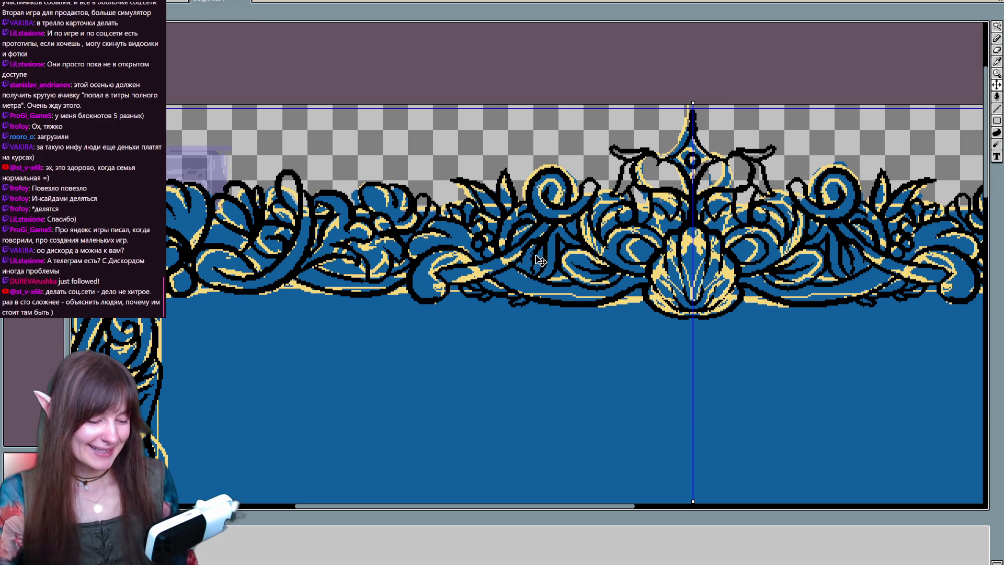
{"action": "key", "text": "b"}
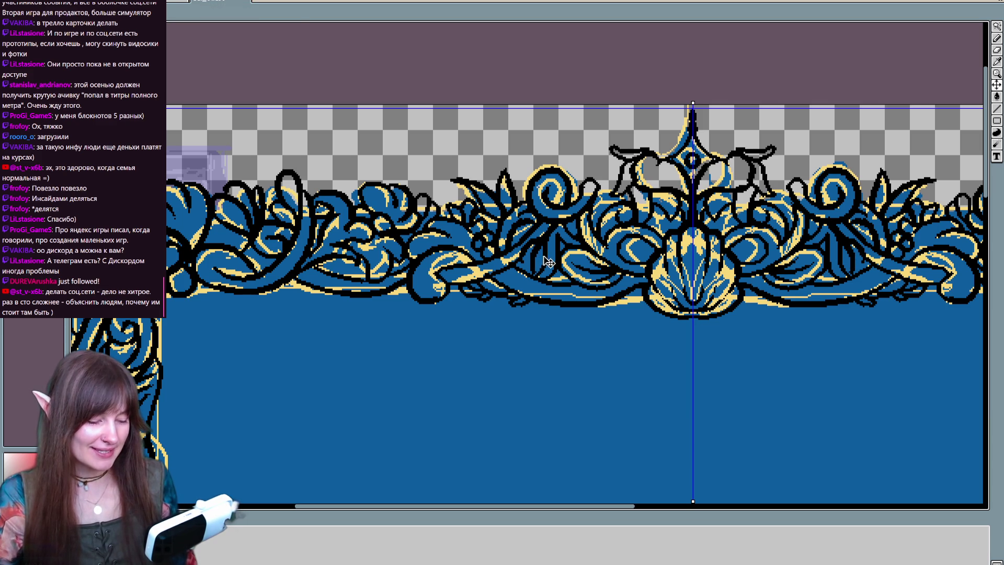
{"action": "key", "text": "e"}
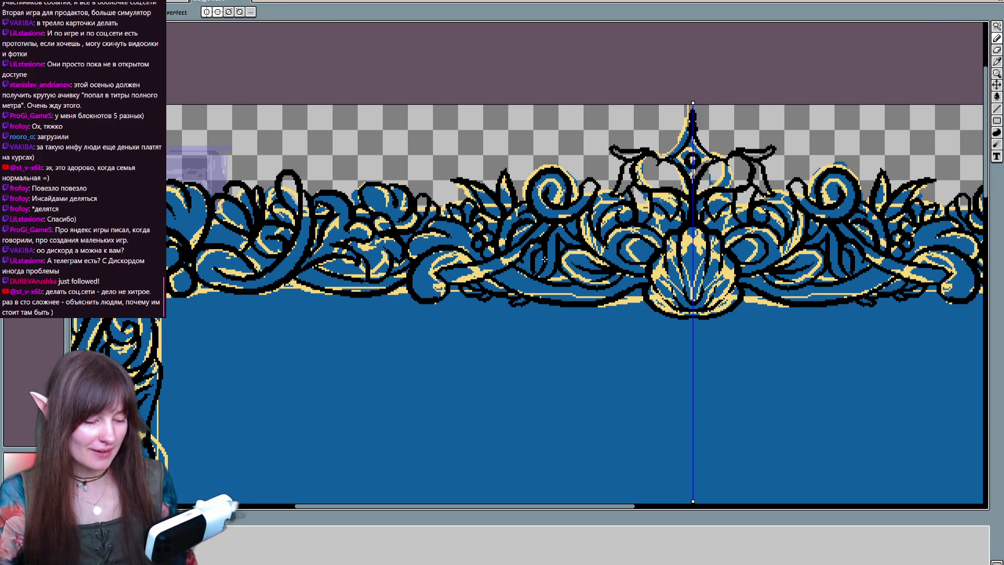
{"action": "key", "text": "b"}
{"action": "key", "text": "e"}
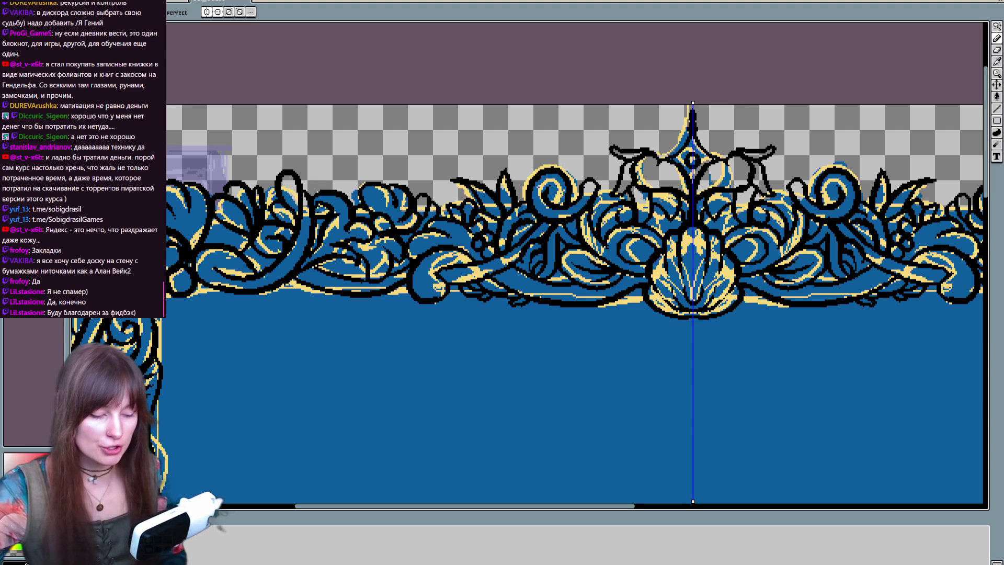
{"action": "left_click_drag", "start_coordinate": [555, 304], "coordinate": [654, 304]}
{"action": "left_click_drag", "start_coordinate": [585, 306], "coordinate": [609, 379]}
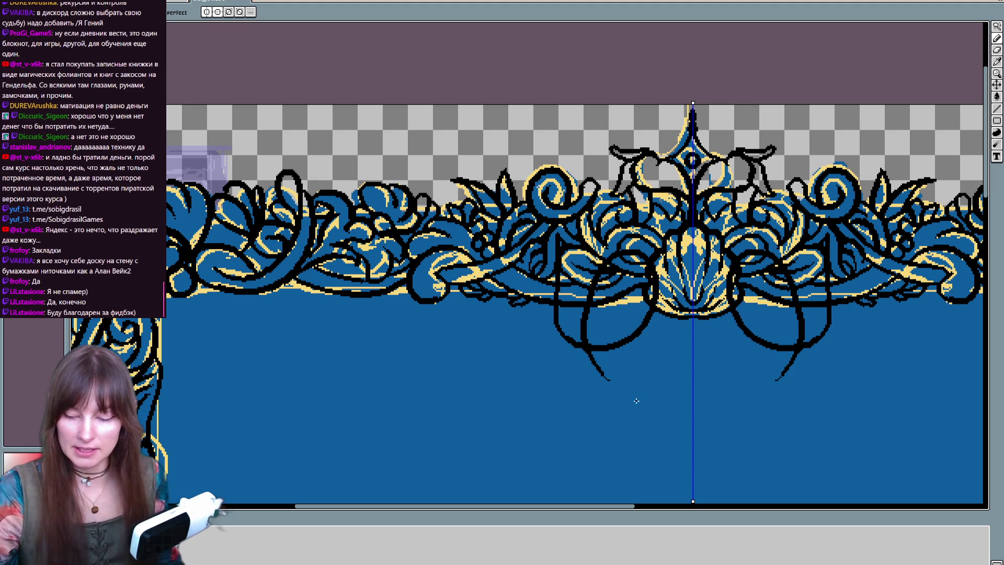
{"action": "key", "text": "ctrl+z"}
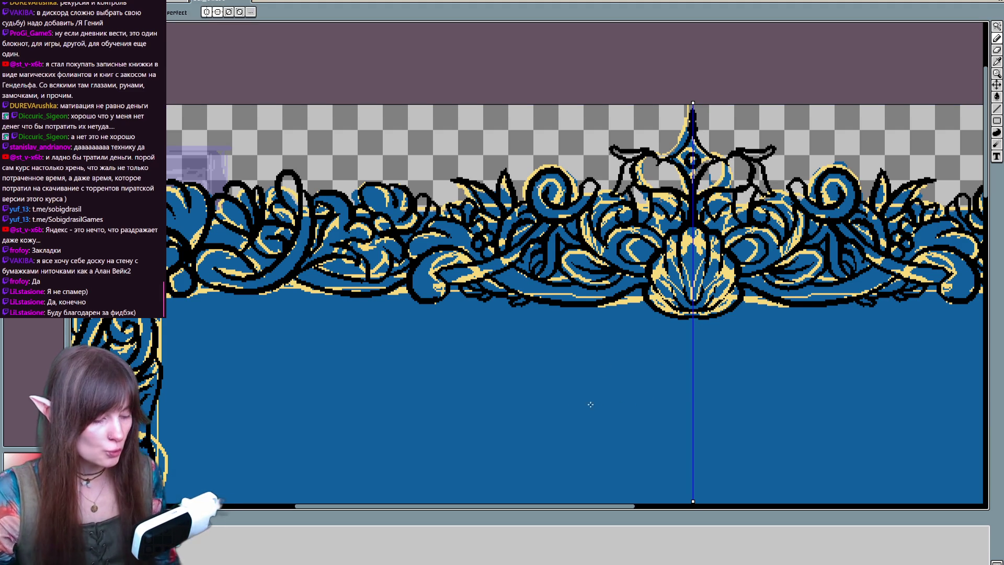
{"action": "scroll", "coordinate": [598, 374], "scroll_direction": "left", "scroll_amount": 5}
{"action": "scroll", "coordinate": [575, 387], "scroll_direction": "down", "scroll_amount": 10}
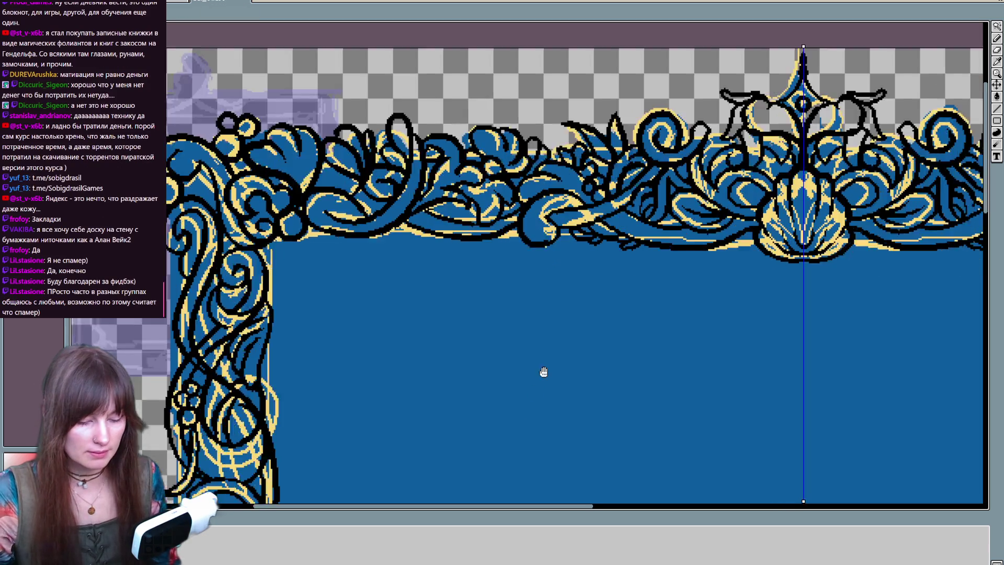
{"action": "scroll", "coordinate": [549, 387], "scroll_direction": "left", "scroll_amount": 5}
{"action": "scroll", "coordinate": [444, 334], "scroll_direction": "up", "scroll_amount": 10}
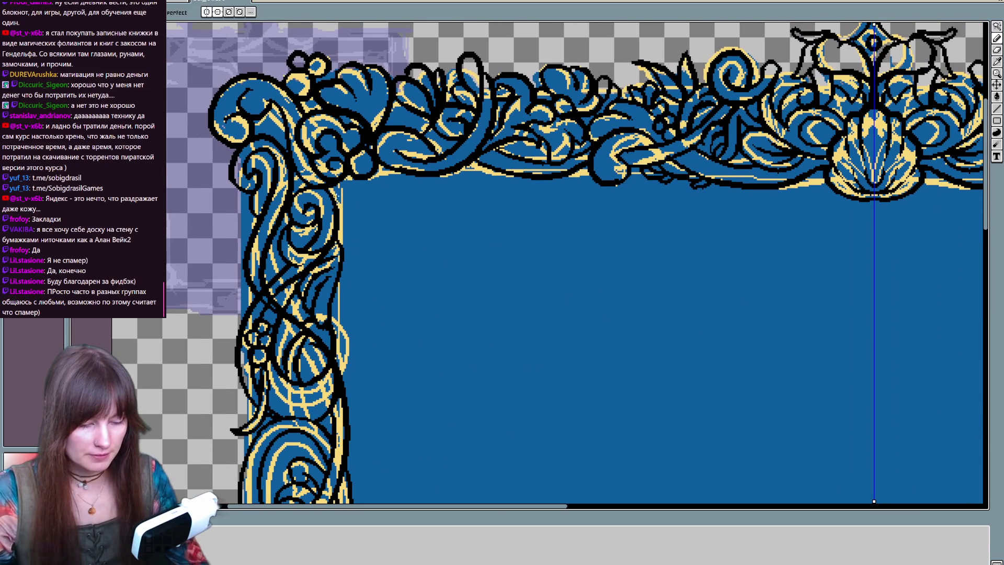
{"action": "mouse_move", "coordinate": [376, 329]}
{"action": "left_mouse_down"}
{"action": "mouse_move", "coordinate": [387, 419]}
{"action": "mouse_move", "coordinate": [394, 127]}
{"action": "mouse_move", "coordinate": [407, 294]}
{"action": "left_mouse_up"}
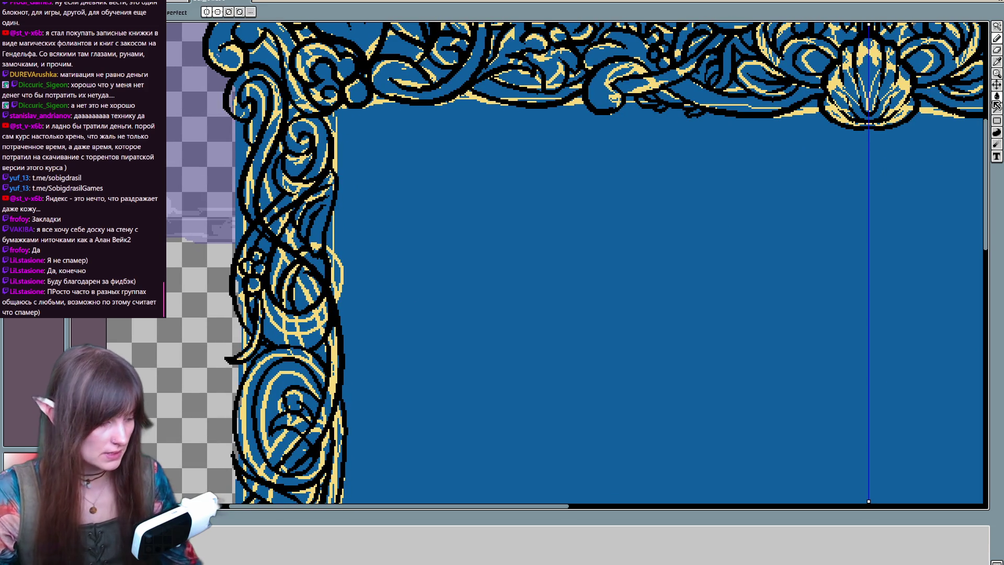
{"action": "mouse_move", "coordinate": [365, 233]}
{"action": "left_mouse_down"}
{"action": "mouse_move", "coordinate": [386, 123]}
{"action": "mouse_move", "coordinate": [386, 184]}
{"action": "left_mouse_up"}
{"action": "key", "text": "ctrl+z"}
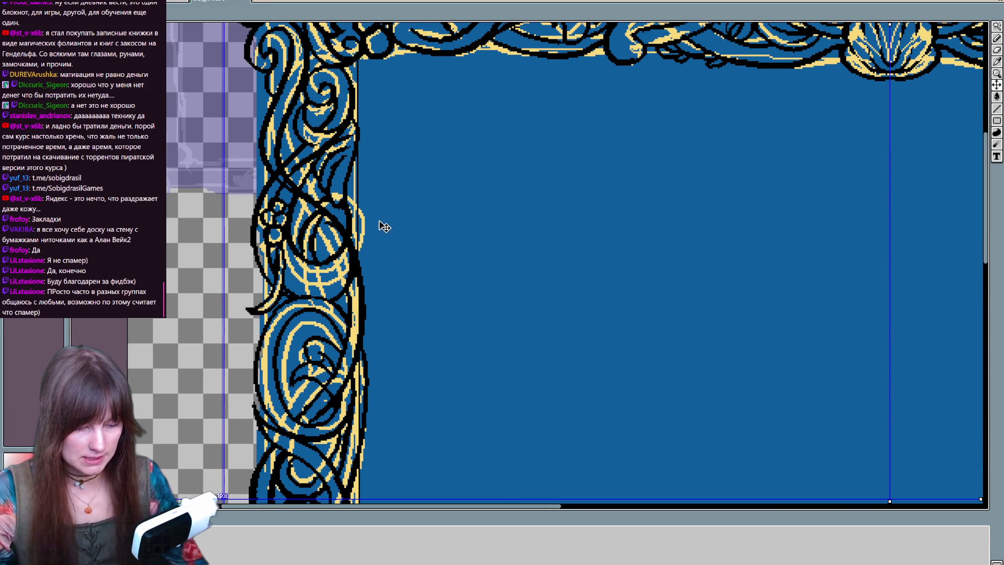
Step: Draw a straight line across the top border, starting from the left border's inner edge
{"action": "scroll", "coordinate": [359, 466], "scroll_direction": "down", "scroll_amount": 1}
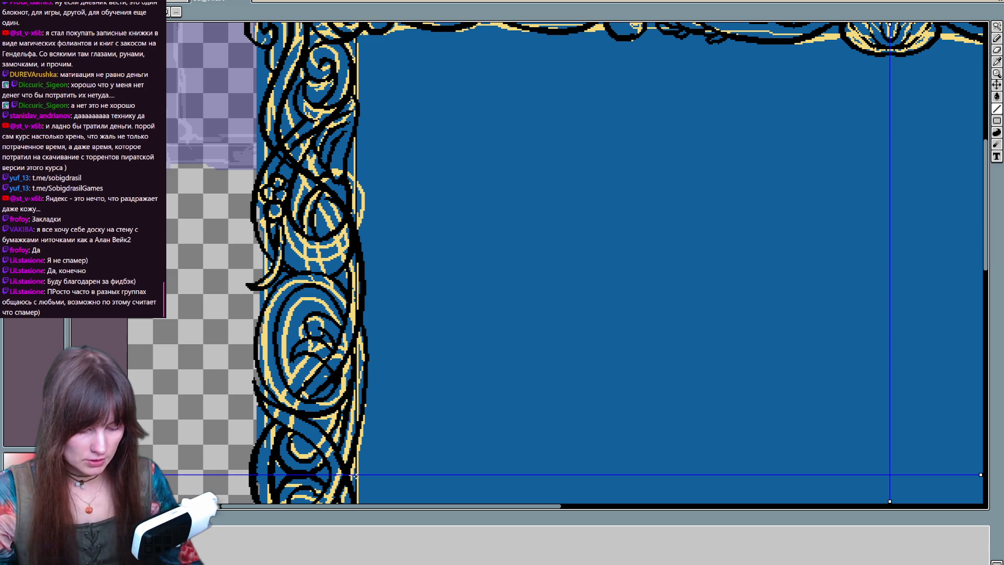
{"action": "left_click_drag", "start_coordinate": [497, 365], "coordinate": [493, 218]}
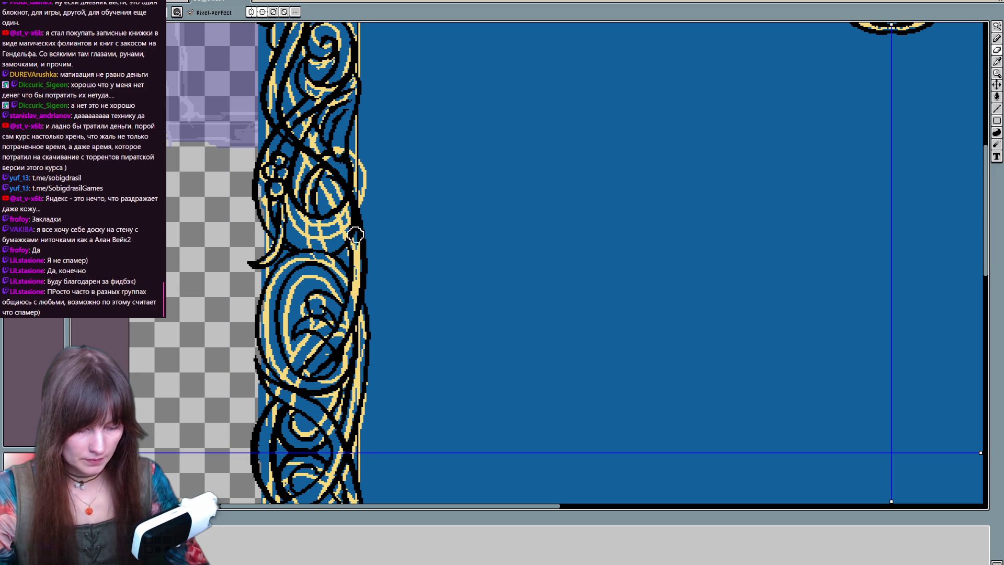
{"action": "scroll", "coordinate": [361, 190], "scroll_direction": "up", "scroll_amount": 3}
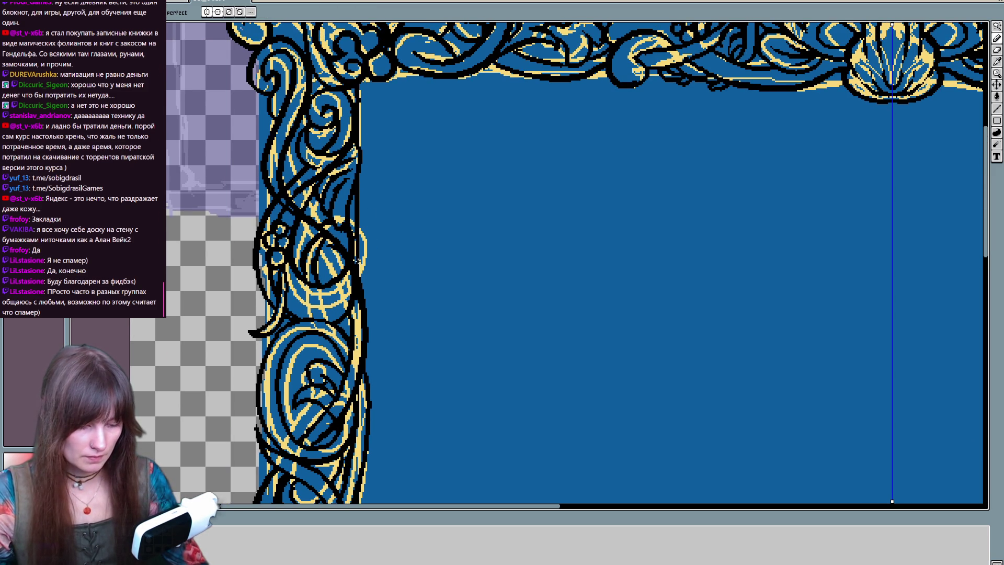
{"action": "scroll", "coordinate": [359, 230], "scroll_direction": "down", "scroll_amount": 2}
{"action": "scroll", "coordinate": [358, 225], "scroll_direction": "down", "scroll_amount": 5}
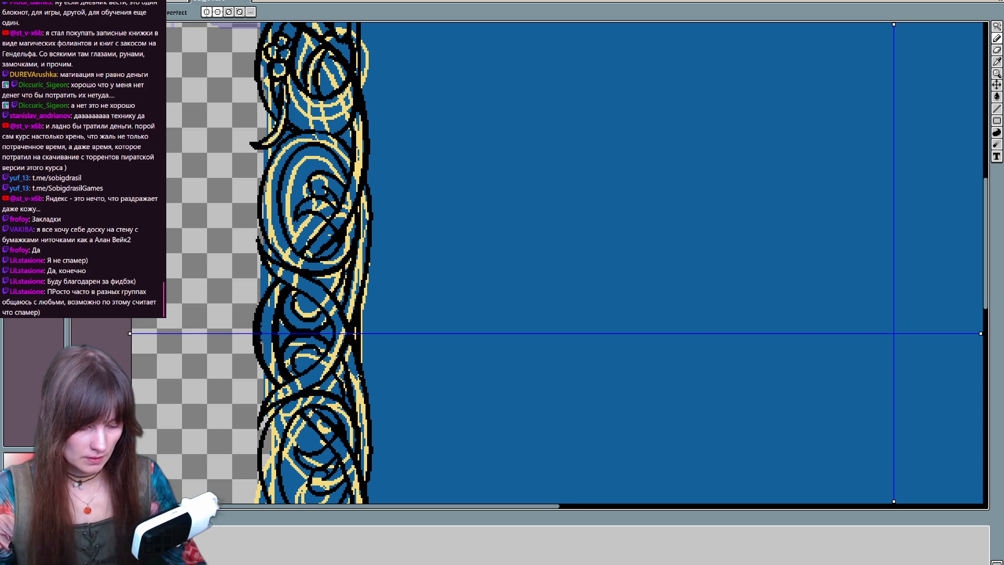
{"action": "scroll", "coordinate": [359, 333], "scroll_direction": "up", "scroll_amount": 5}
{"action": "scroll", "coordinate": [475, 300], "scroll_direction": "up", "scroll_amount": 2}
{"action": "left_click_drag", "start_coordinate": [583, 355], "coordinate": [558, 366]}
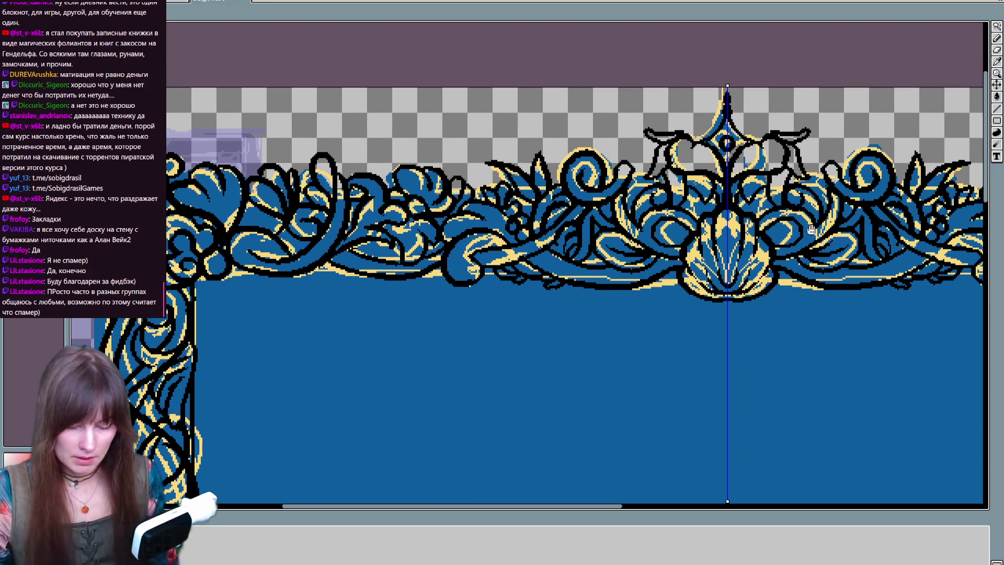
{"action": "left_click", "coordinate": [997, 108]}
{"action": "left_click_drag", "start_coordinate": [196, 280], "coordinate": [678, 274]}
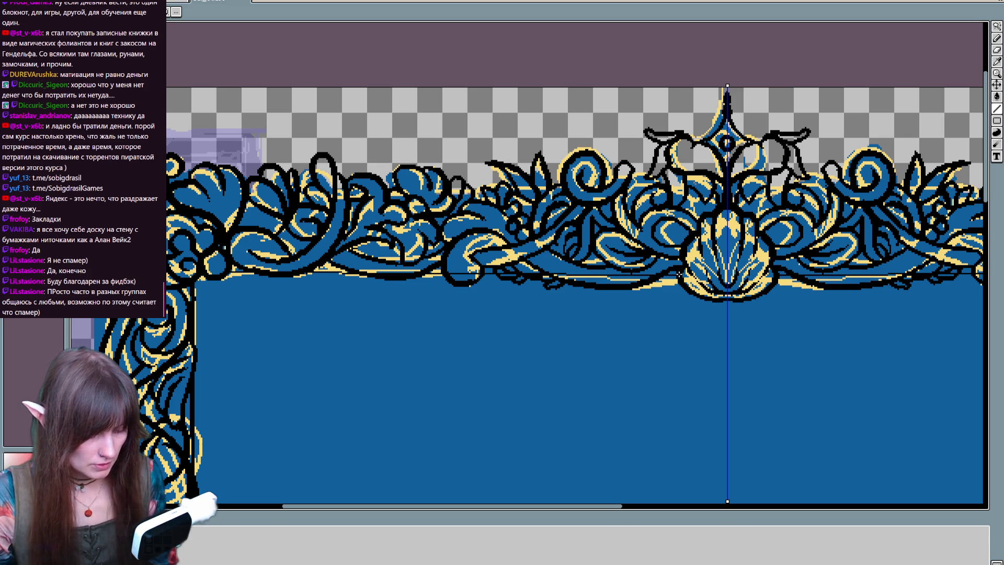
Step: Add mirrored dark outline pixels along the top ornament's lower edge with the pencil
{"action": "key", "text": "b"}
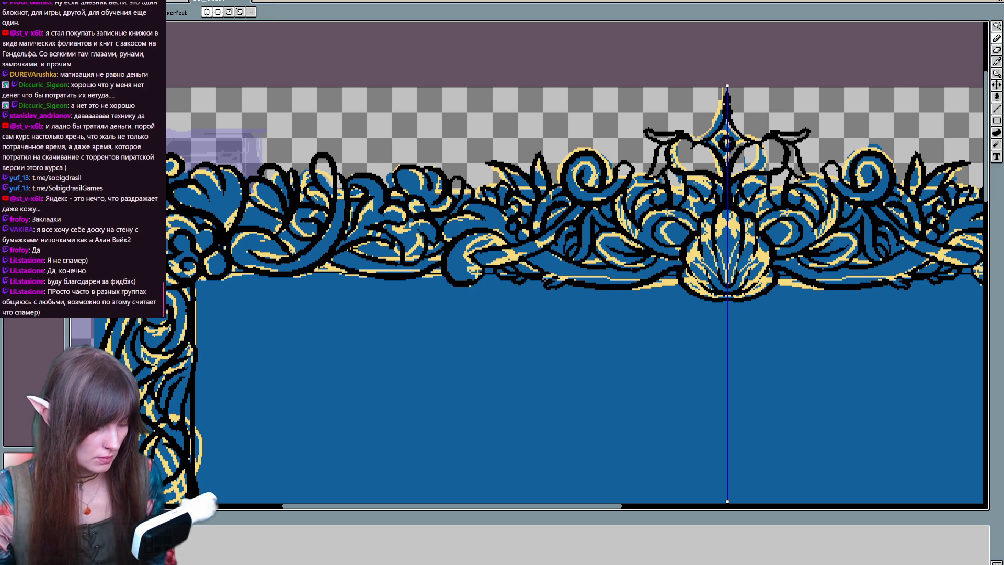
{"action": "left_click_drag", "start_coordinate": [553, 320], "coordinate": [548, 354]}
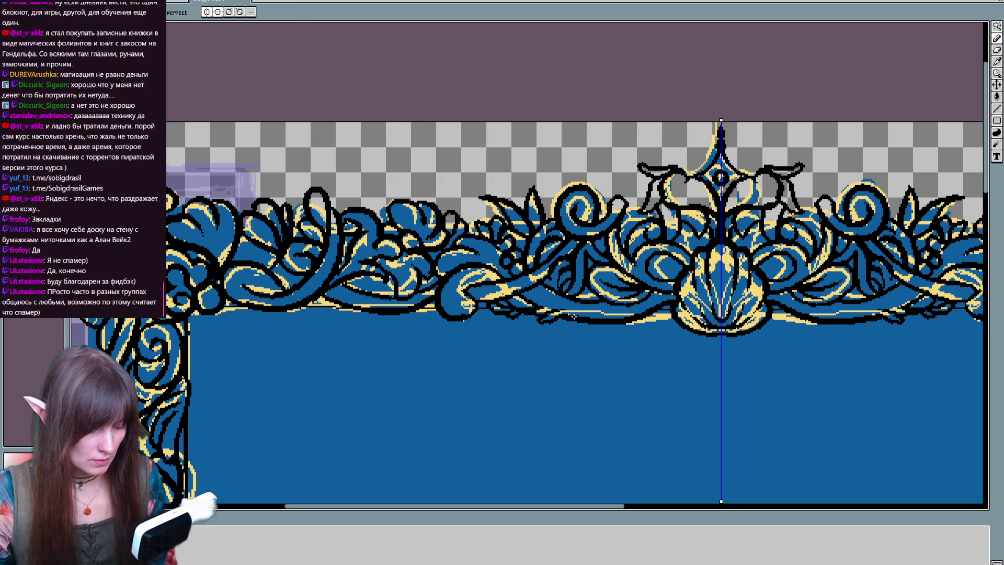
{"action": "left_click_drag", "start_coordinate": [542, 314], "coordinate": [566, 316]}
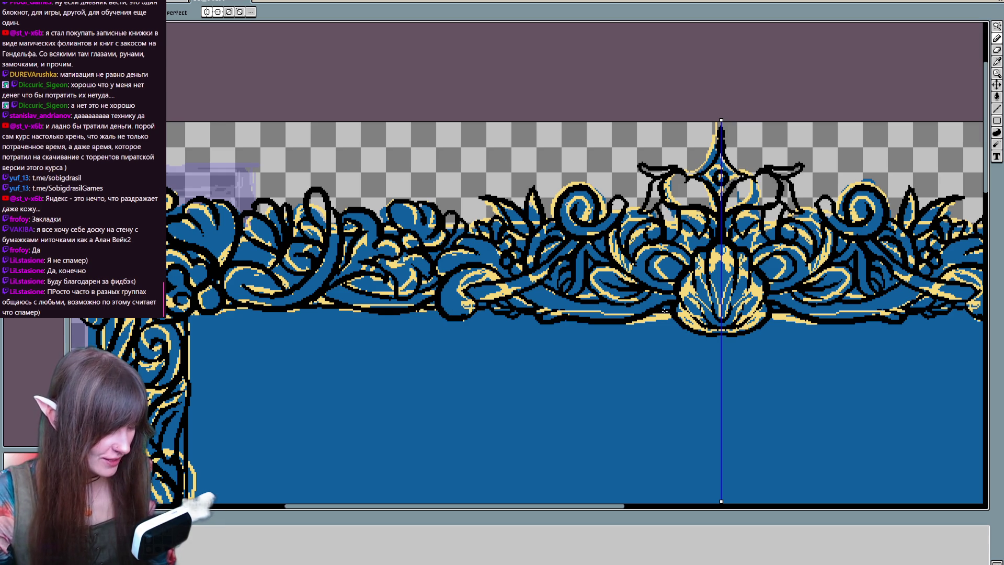
{"action": "scroll", "coordinate": [601, 343], "scroll_direction": "down", "scroll_amount": 1}
Step: Hide the blue and yellow fill so only the black line art shows
{"action": "scroll", "coordinate": [601, 343], "scroll_direction": "down", "scroll_amount": 1}
{"action": "scroll", "coordinate": [562, 276], "scroll_direction": "down", "scroll_amount": 1}
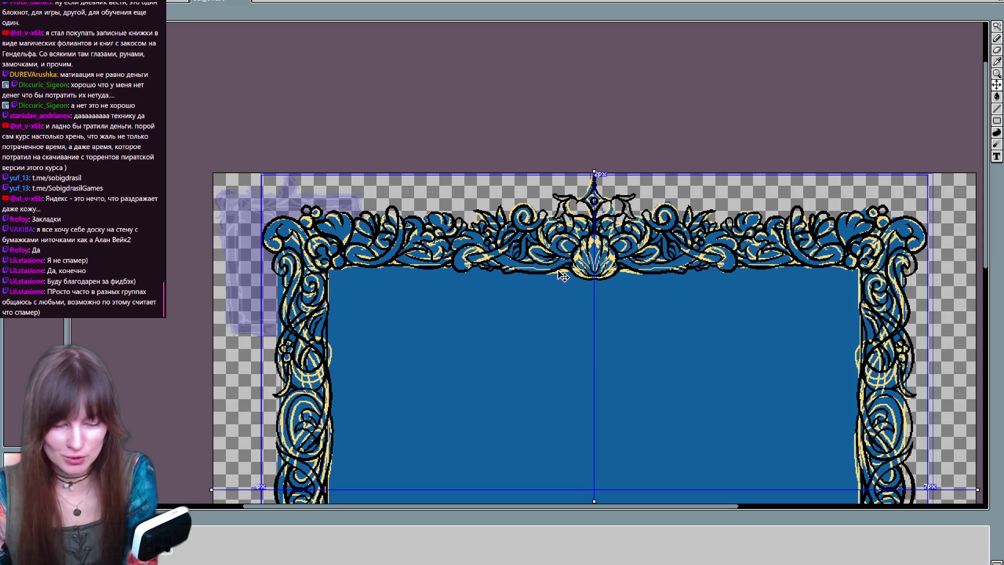
{"action": "left_click_drag", "start_coordinate": [425, 377], "coordinate": [434, 323]}
{"action": "key", "text": "h"}
Step: Paint mirrored red fill into the top-left corner ornament's curled scroll end
{"action": "scroll", "coordinate": [434, 323], "scroll_direction": "down", "scroll_amount": 2}
{"action": "scroll", "coordinate": [606, 352], "scroll_direction": "up", "scroll_amount": 2}
{"action": "left_click_drag", "start_coordinate": [608, 375], "coordinate": [623, 508]}
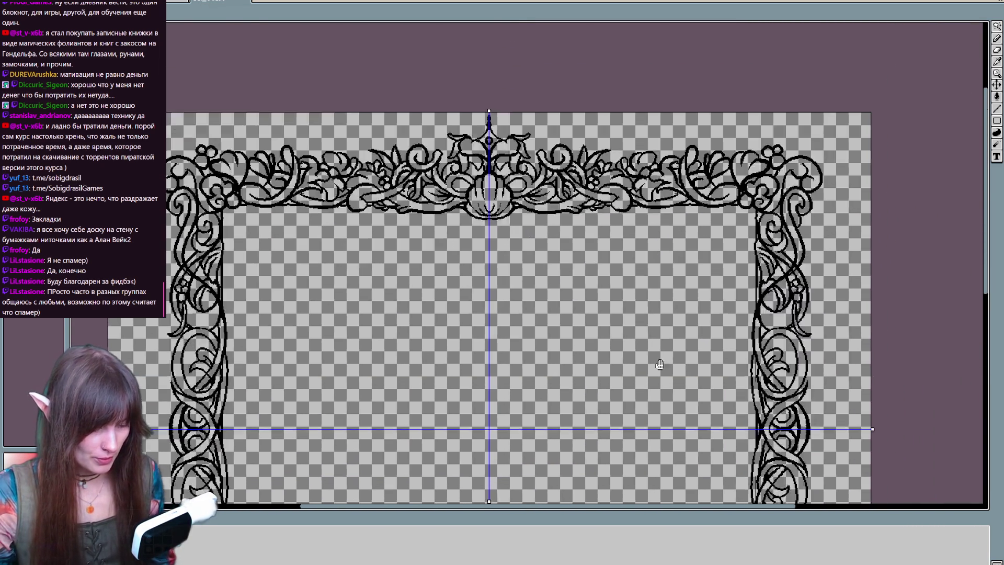
{"action": "mouse_move", "coordinate": [680, 369]}
{"action": "left_mouse_down"}
{"action": "mouse_move", "coordinate": [686, 142]}
{"action": "mouse_move", "coordinate": [737, 309]}
{"action": "left_mouse_up"}
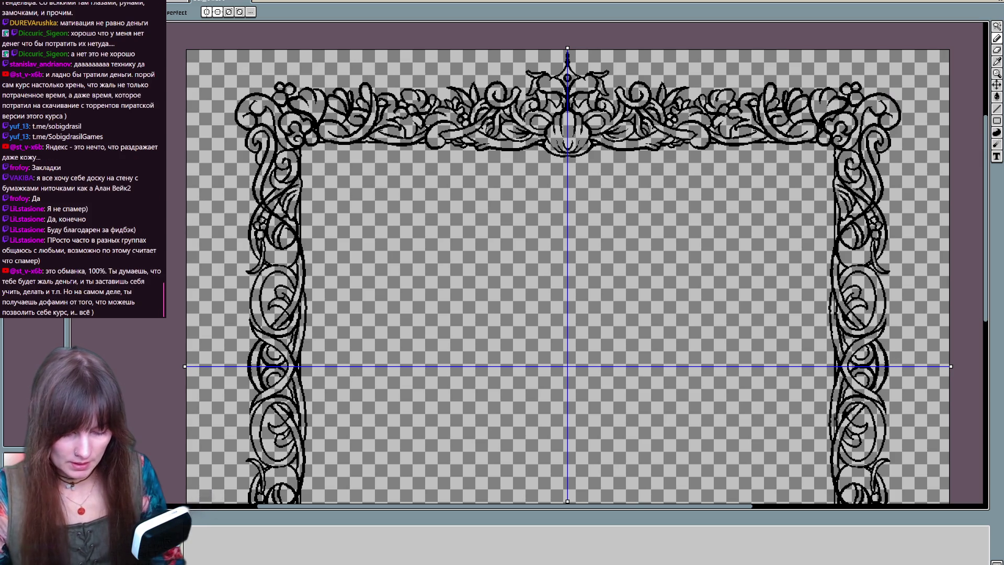
{"action": "scroll", "coordinate": [421, 365], "scroll_direction": "up", "scroll_amount": 3}
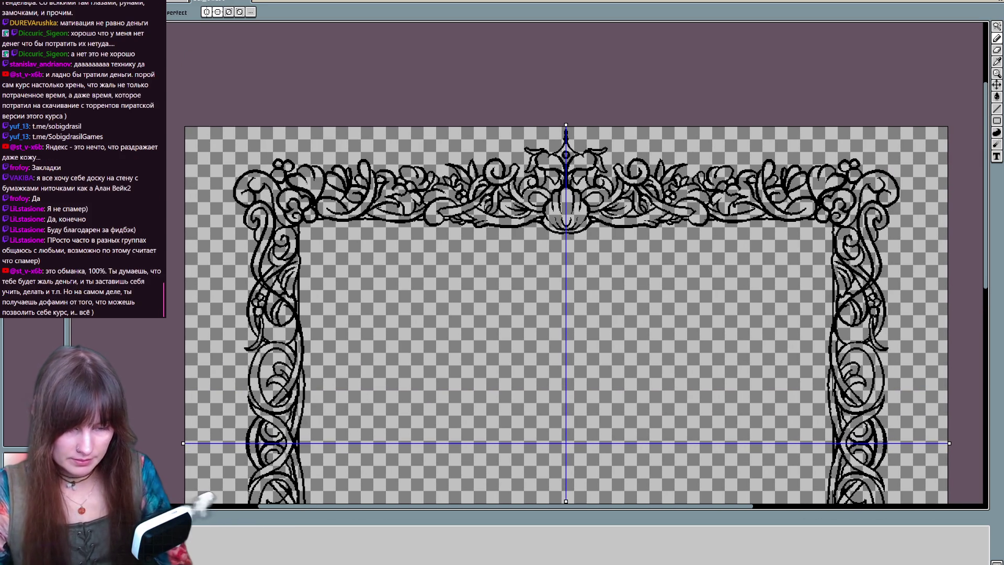
{"action": "left_click_drag", "start_coordinate": [243, 180], "coordinate": [249, 216]}
{"action": "scroll", "coordinate": [246, 179], "scroll_direction": "up", "scroll_amount": 2}
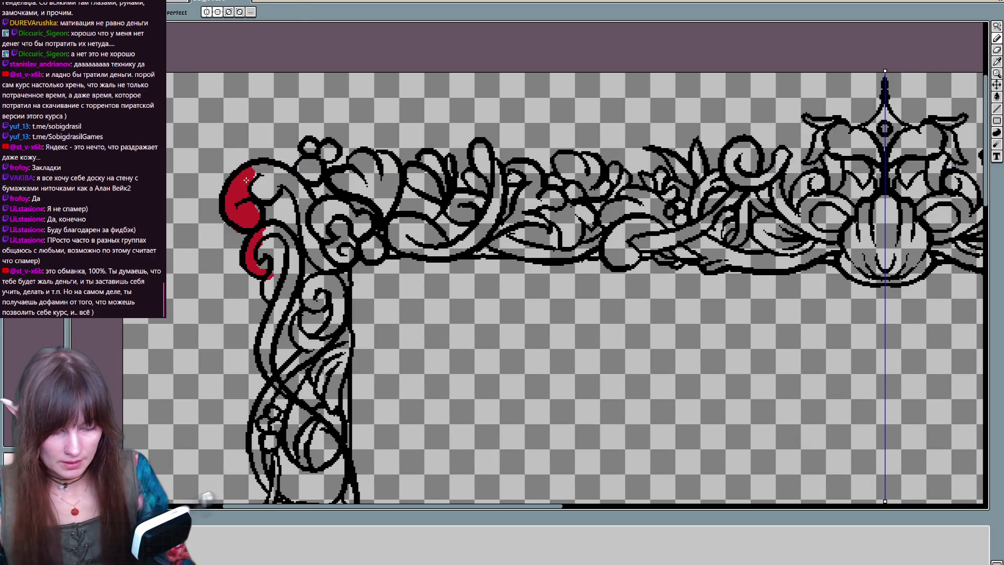
Step: Paint the corner curl, left and top border curves, flower centre and leaves red
{"action": "mouse_move", "coordinate": [260, 264]}
{"action": "left_mouse_down"}
{"action": "mouse_move", "coordinate": [269, 276]}
{"action": "mouse_move", "coordinate": [312, 127]}
{"action": "mouse_move", "coordinate": [301, 365]}
{"action": "mouse_move", "coordinate": [304, 218]}
{"action": "mouse_move", "coordinate": [314, 257]}
{"action": "left_mouse_up"}
{"action": "mouse_move", "coordinate": [319, 221]}
{"action": "left_mouse_down"}
{"action": "mouse_move", "coordinate": [320, 355]}
{"action": "mouse_move", "coordinate": [318, 241]}
{"action": "mouse_move", "coordinate": [313, 342]}
{"action": "mouse_move", "coordinate": [172, 502]}
{"action": "mouse_move", "coordinate": [283, 261]}
{"action": "left_mouse_up"}
{"action": "mouse_move", "coordinate": [171, 195]}
{"action": "left_mouse_down"}
{"action": "mouse_move", "coordinate": [203, 168]}
{"action": "mouse_move", "coordinate": [229, 165]}
{"action": "mouse_move", "coordinate": [226, 181]}
{"action": "mouse_move", "coordinate": [207, 188]}
{"action": "mouse_move", "coordinate": [219, 198]}
{"action": "mouse_move", "coordinate": [277, 178]}
{"action": "mouse_move", "coordinate": [288, 201]}
{"action": "left_mouse_up"}
{"action": "left_click_drag", "start_coordinate": [207, 178], "coordinate": [222, 173]}
{"action": "mouse_move", "coordinate": [286, 201]}
{"action": "left_mouse_down"}
{"action": "mouse_move", "coordinate": [340, 181]}
{"action": "mouse_move", "coordinate": [320, 188]}
{"action": "left_mouse_up"}
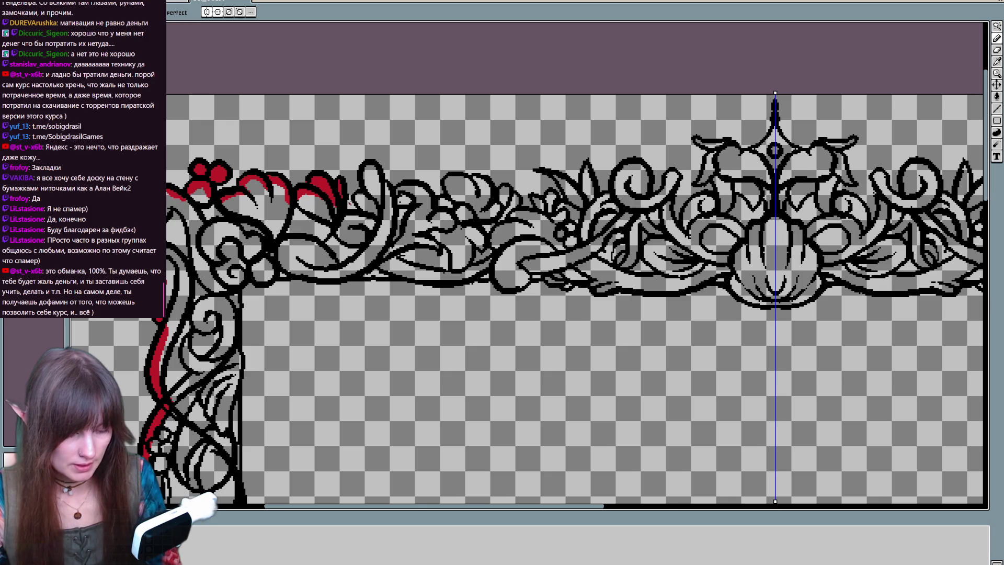
{"action": "mouse_move", "coordinate": [341, 224]}
{"action": "left_mouse_down"}
{"action": "mouse_move", "coordinate": [372, 215]}
{"action": "mouse_move", "coordinate": [357, 199]}
{"action": "mouse_move", "coordinate": [369, 165]}
{"action": "mouse_move", "coordinate": [387, 220]}
{"action": "mouse_move", "coordinate": [392, 181]}
{"action": "left_mouse_up"}
Step: Paint the curl beside the petal, a mirrored leaf and the crest's horn curls red
{"action": "key", "text": "minus"}
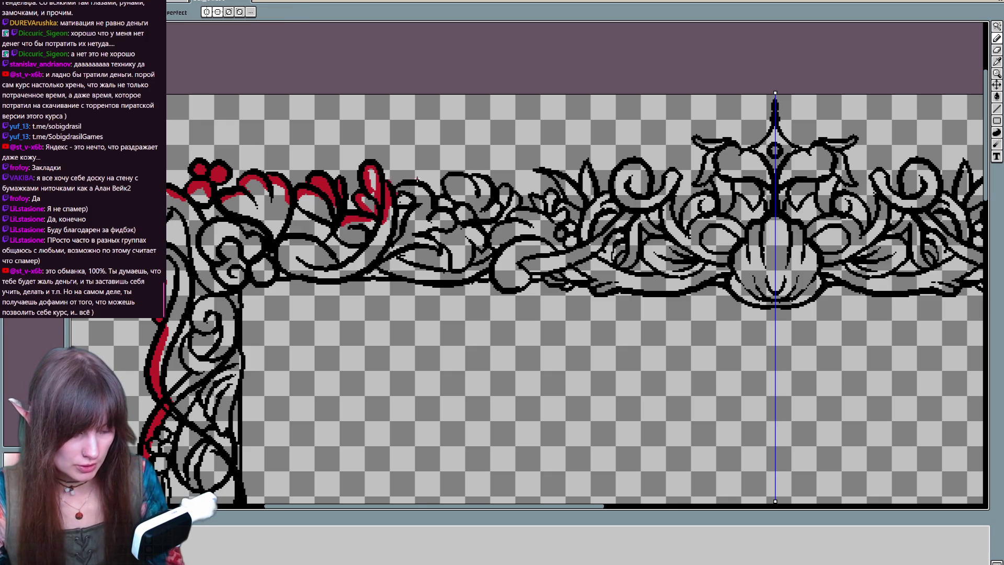
{"action": "mouse_move", "coordinate": [402, 187]}
{"action": "left_mouse_down"}
{"action": "mouse_move", "coordinate": [426, 192]}
{"action": "mouse_move", "coordinate": [433, 207]}
{"action": "mouse_move", "coordinate": [453, 199]}
{"action": "mouse_move", "coordinate": [450, 177]}
{"action": "mouse_move", "coordinate": [473, 180]}
{"action": "mouse_move", "coordinate": [489, 205]}
{"action": "mouse_move", "coordinate": [520, 201]}
{"action": "mouse_move", "coordinate": [549, 220]}
{"action": "mouse_move", "coordinate": [552, 191]}
{"action": "mouse_move", "coordinate": [549, 212]}
{"action": "mouse_move", "coordinate": [549, 199]}
{"action": "mouse_move", "coordinate": [576, 207]}
{"action": "mouse_move", "coordinate": [555, 180]}
{"action": "mouse_move", "coordinate": [577, 206]}
{"action": "left_mouse_up"}
{"action": "key", "text": "plus"}
{"action": "key", "text": "minus"}
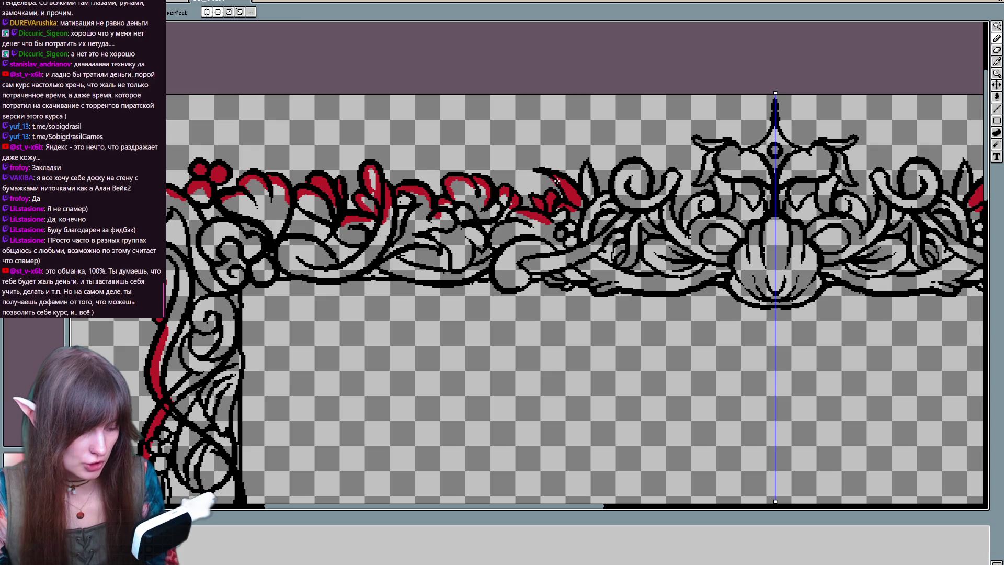
{"action": "mouse_move", "coordinate": [544, 173]}
{"action": "left_mouse_down"}
{"action": "mouse_move", "coordinate": [564, 206]}
{"action": "mouse_move", "coordinate": [586, 170]}
{"action": "mouse_move", "coordinate": [596, 217]}
{"action": "mouse_move", "coordinate": [628, 173]}
{"action": "mouse_move", "coordinate": [642, 166]}
{"action": "mouse_move", "coordinate": [646, 194]}
{"action": "mouse_move", "coordinate": [670, 189]}
{"action": "mouse_move", "coordinate": [677, 168]}
{"action": "mouse_move", "coordinate": [573, 242]}
{"action": "mouse_move", "coordinate": [564, 285]}
{"action": "mouse_move", "coordinate": [562, 265]}
{"action": "mouse_move", "coordinate": [591, 247]}
{"action": "mouse_move", "coordinate": [461, 295]}
{"action": "mouse_move", "coordinate": [458, 271]}
{"action": "mouse_move", "coordinate": [512, 289]}
{"action": "mouse_move", "coordinate": [497, 249]}
{"action": "mouse_move", "coordinate": [519, 202]}
{"action": "mouse_move", "coordinate": [502, 187]}
{"action": "left_mouse_up"}
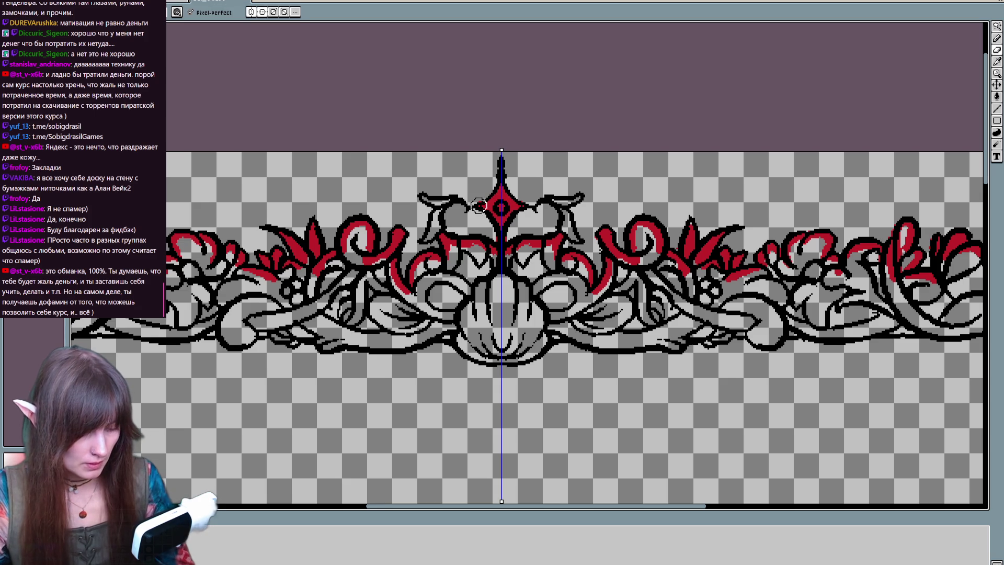
{"action": "mouse_move", "coordinate": [453, 200]}
{"action": "left_mouse_down"}
{"action": "mouse_move", "coordinate": [424, 197]}
{"action": "mouse_move", "coordinate": [432, 235]}
{"action": "mouse_move", "coordinate": [438, 228]}
{"action": "left_mouse_up"}
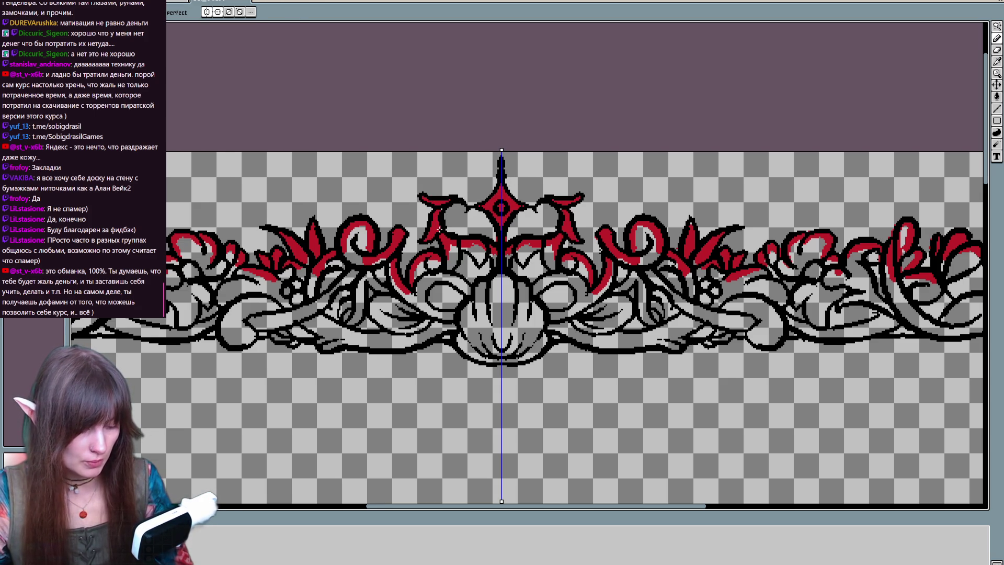
Step: Flood-fill the frame's empty interior with red using the Paint Bucket
{"action": "key", "text": "g"}
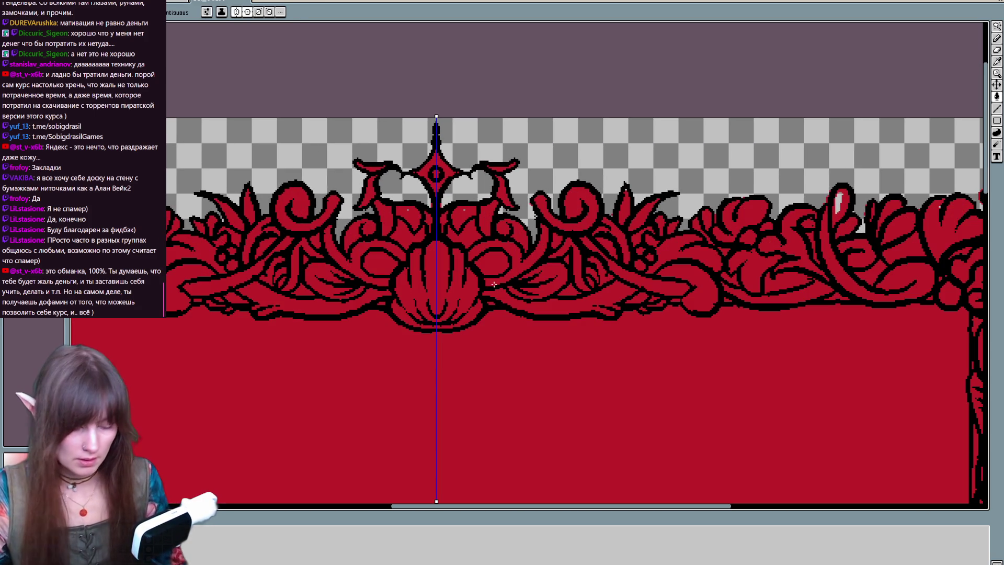
{"action": "left_click", "coordinate": [488, 287]}
{"action": "key", "text": "b"}
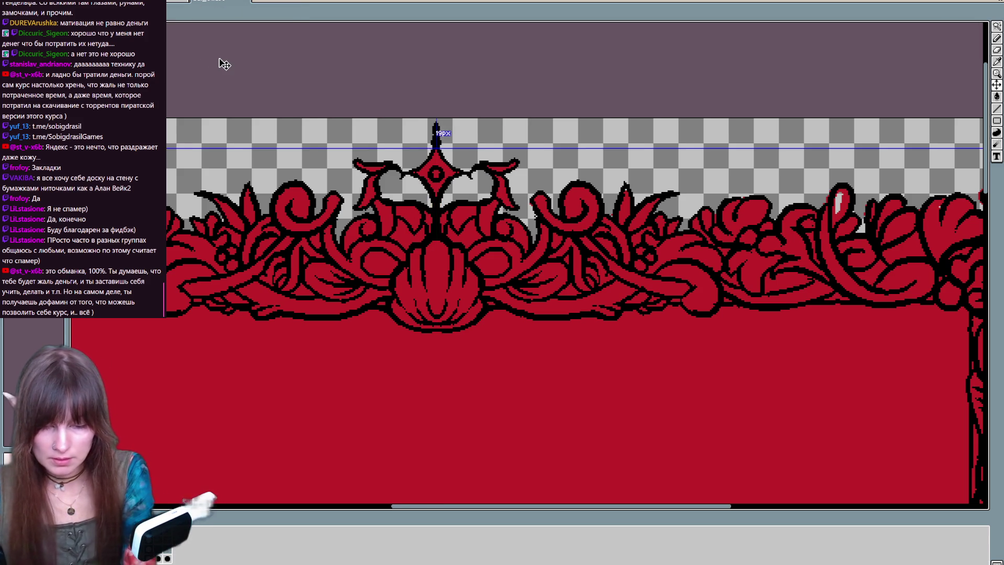
Step: Zoom and pan so the whole black-and-red frame sits large and centred in view
{"action": "scroll", "coordinate": [225, 64], "scroll_direction": "down", "scroll_amount": 5}
{"action": "left_click_drag", "start_coordinate": [403, 272], "coordinate": [666, 269]}
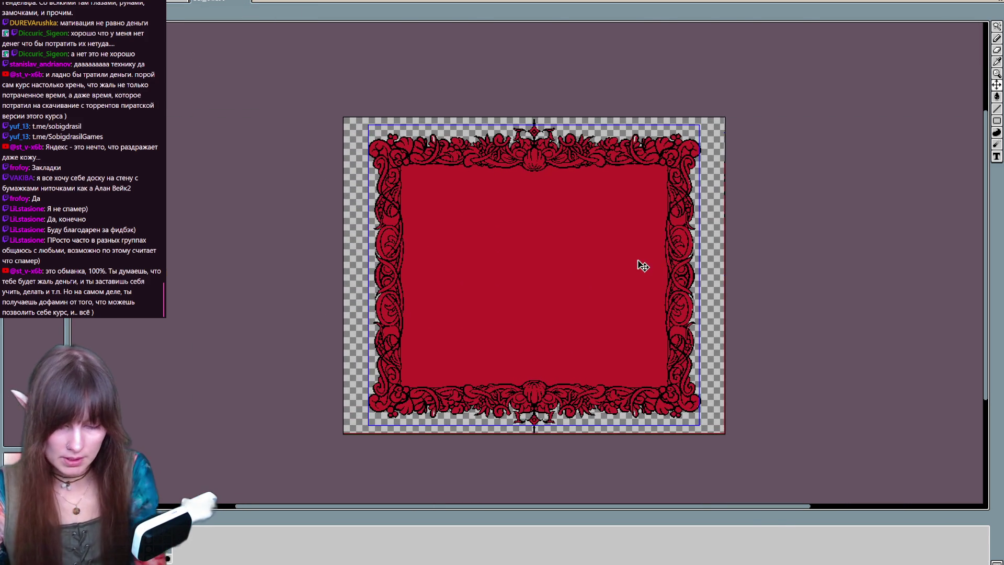
{"action": "scroll", "coordinate": [638, 262], "scroll_direction": "up", "scroll_amount": 2}
{"action": "scroll", "coordinate": [426, 441], "scroll_direction": "up", "scroll_amount": 2}
{"action": "scroll", "coordinate": [495, 163], "scroll_direction": "down", "scroll_amount": 3}
{"action": "mouse_move", "coordinate": [769, 204]}
{"action": "left_mouse_down"}
{"action": "mouse_move", "coordinate": [792, 299]}
{"action": "mouse_move", "coordinate": [779, 311]}
{"action": "left_mouse_up"}
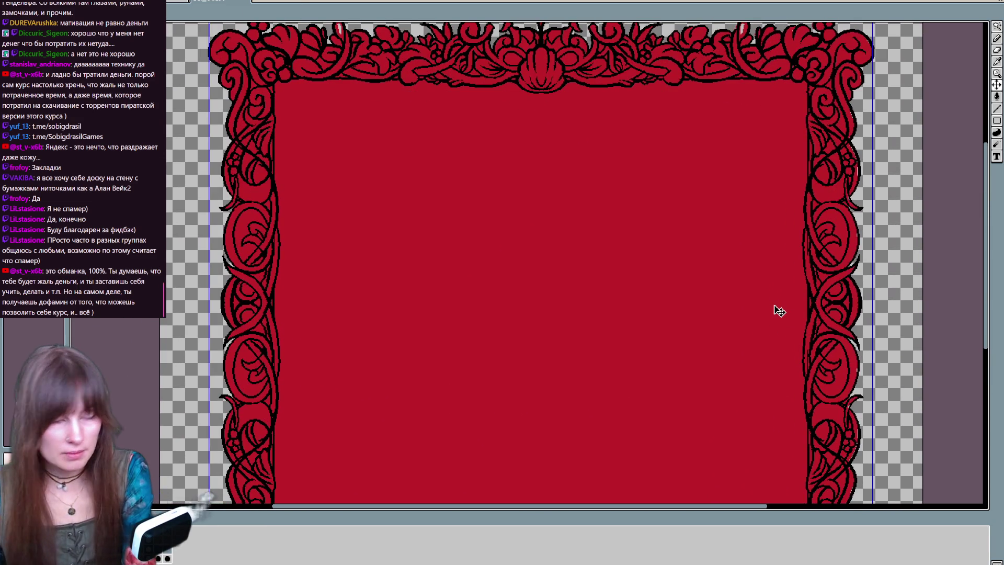
{"action": "scroll", "coordinate": [779, 311], "scroll_direction": "down", "scroll_amount": 3}
{"action": "left_click_drag", "start_coordinate": [713, 300], "coordinate": [679, 276]}
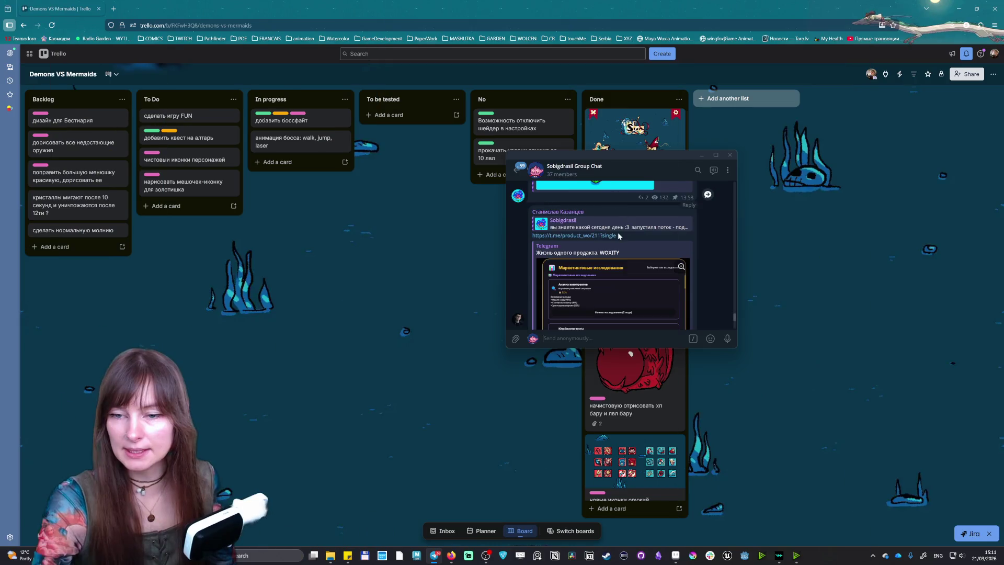
Step: Open the WOXITY channel from the chat link and enlarge its profile-card screenshot
{"action": "left_click", "coordinate": [570, 236]}
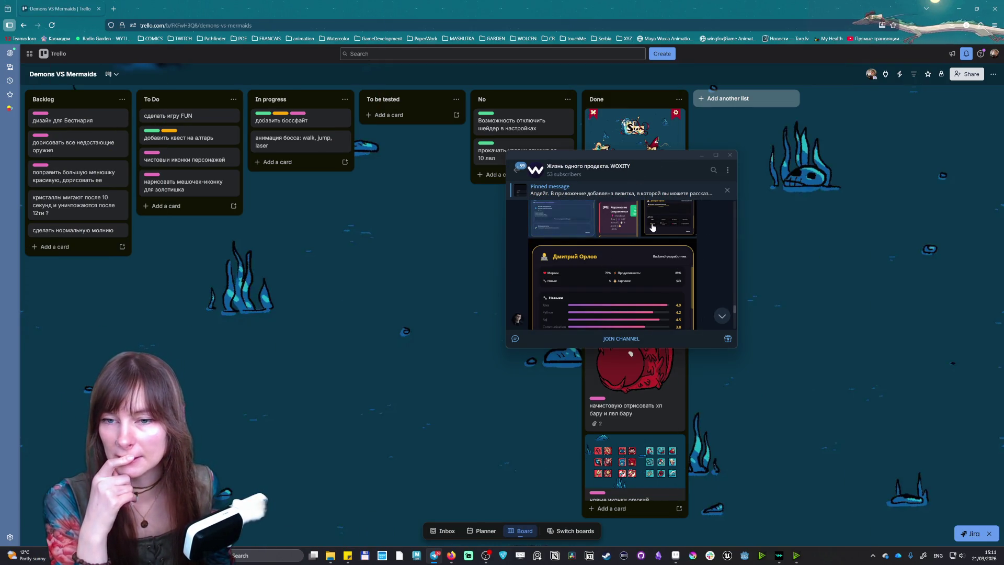
{"action": "scroll", "coordinate": [631, 256], "scroll_direction": "down", "scroll_amount": 3}
{"action": "scroll", "coordinate": [626, 256], "scroll_direction": "down", "scroll_amount": 3}
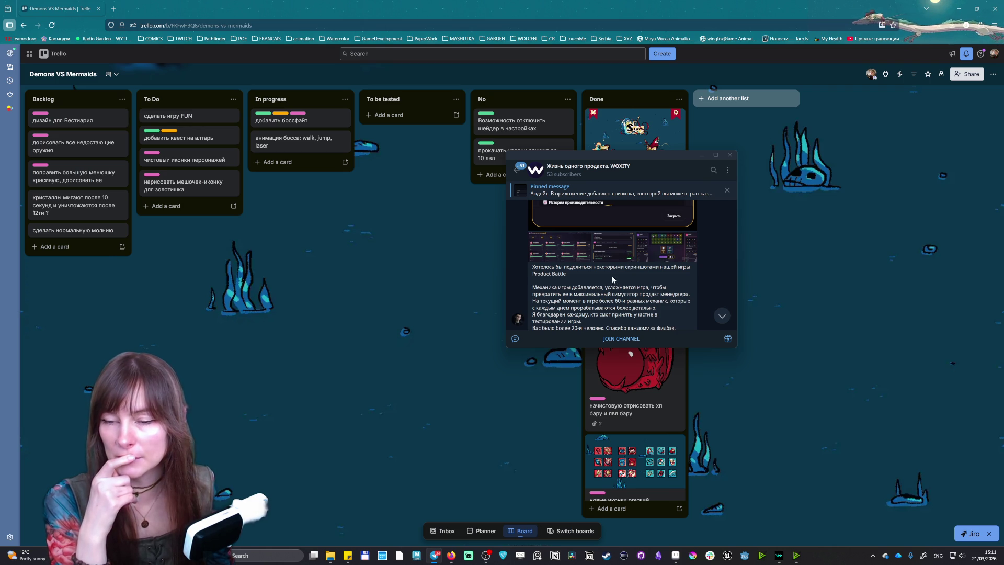
{"action": "scroll", "coordinate": [616, 235], "scroll_direction": "up", "scroll_amount": 2}
{"action": "scroll", "coordinate": [602, 251], "scroll_direction": "up", "scroll_amount": 2}
{"action": "left_click", "coordinate": [558, 287]}
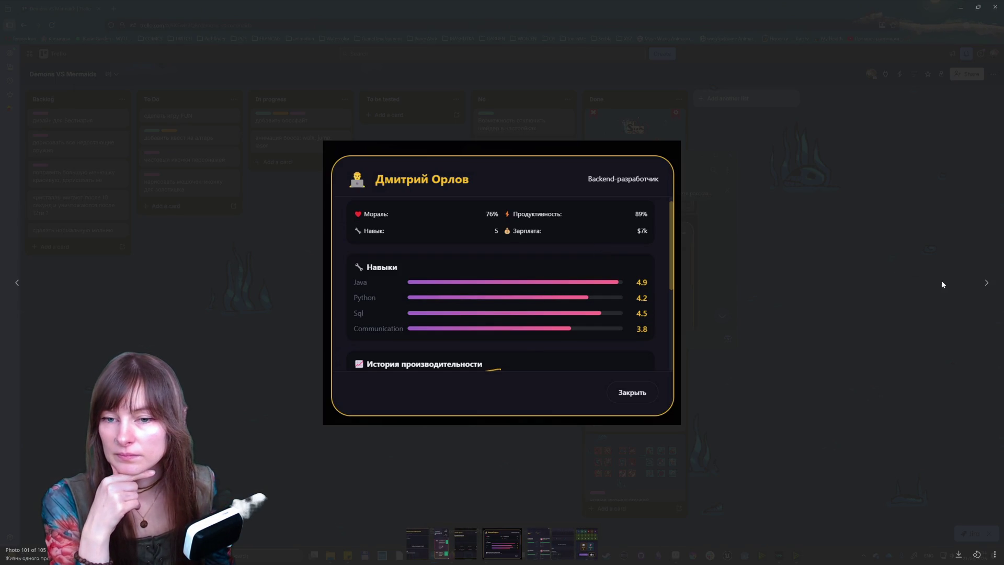
Step: Browse the team, backlog and game board screenshots back and forth, then close the viewer
{"action": "left_click", "coordinate": [987, 283]}
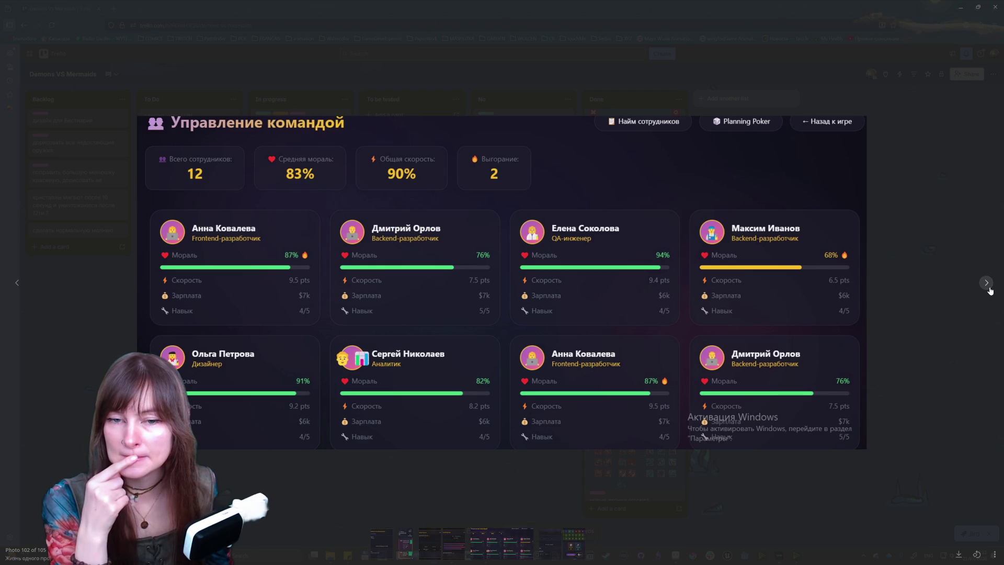
{"action": "mouse_move", "coordinate": [988, 285]}
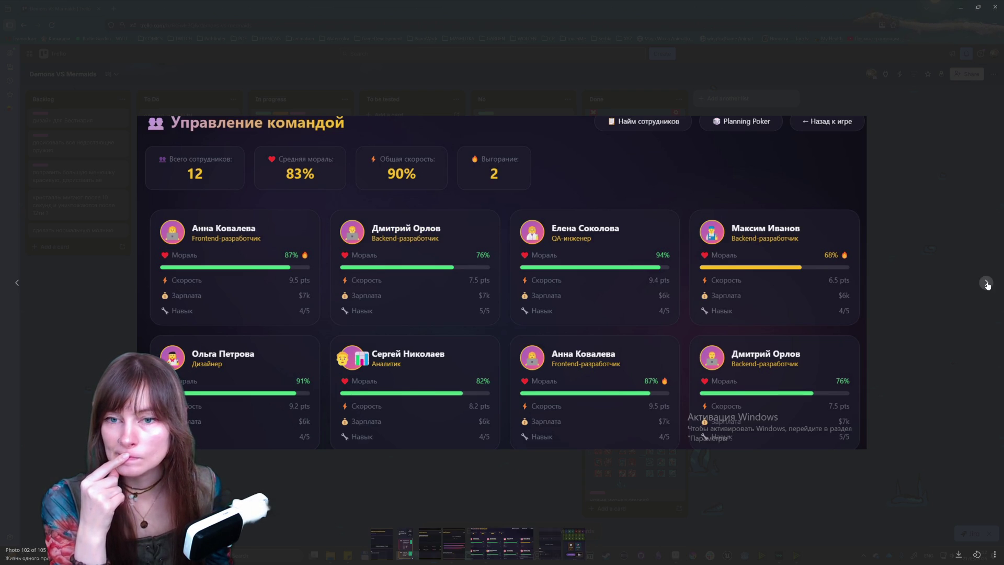
{"action": "left_click", "coordinate": [986, 283]}
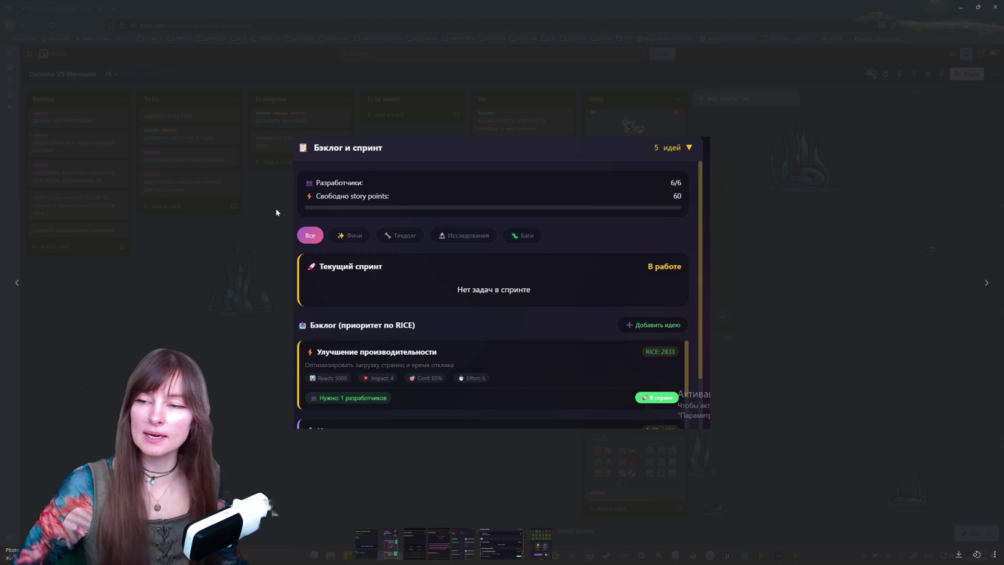
{"action": "left_click", "coordinate": [17, 282]}
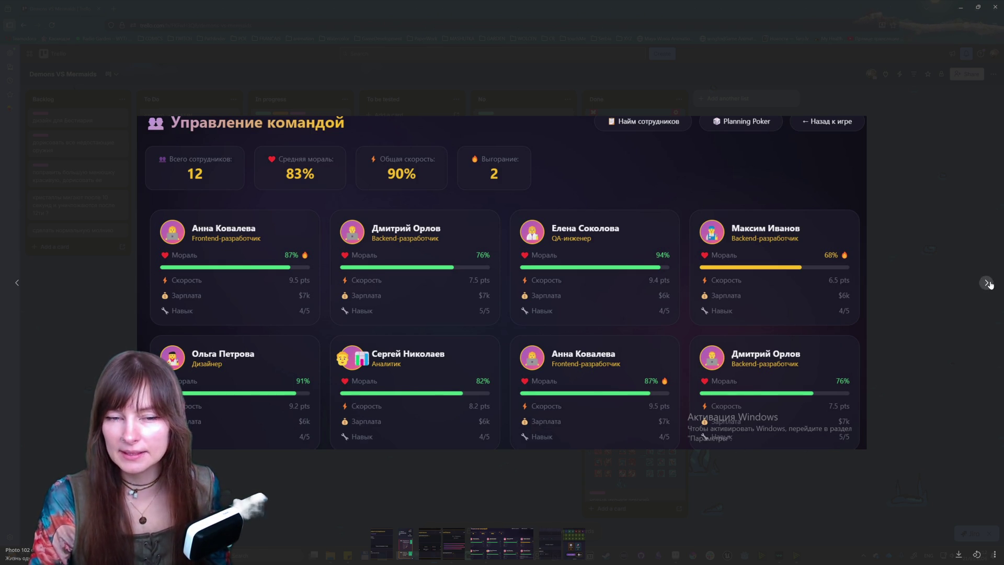
{"action": "left_click", "coordinate": [985, 282]}
{"action": "left_click", "coordinate": [985, 283]}
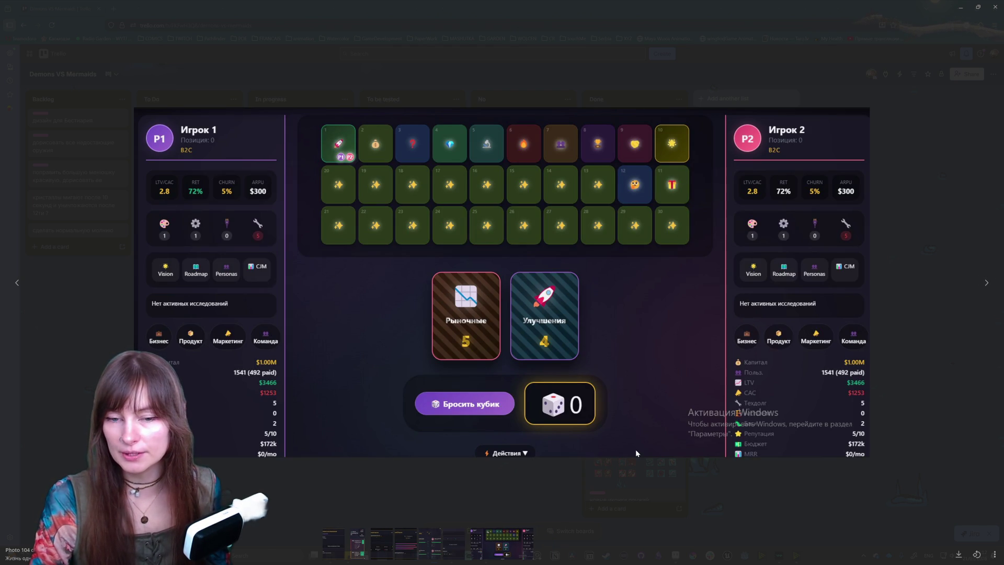
{"action": "left_click", "coordinate": [18, 282]}
{"action": "left_click", "coordinate": [17, 283]}
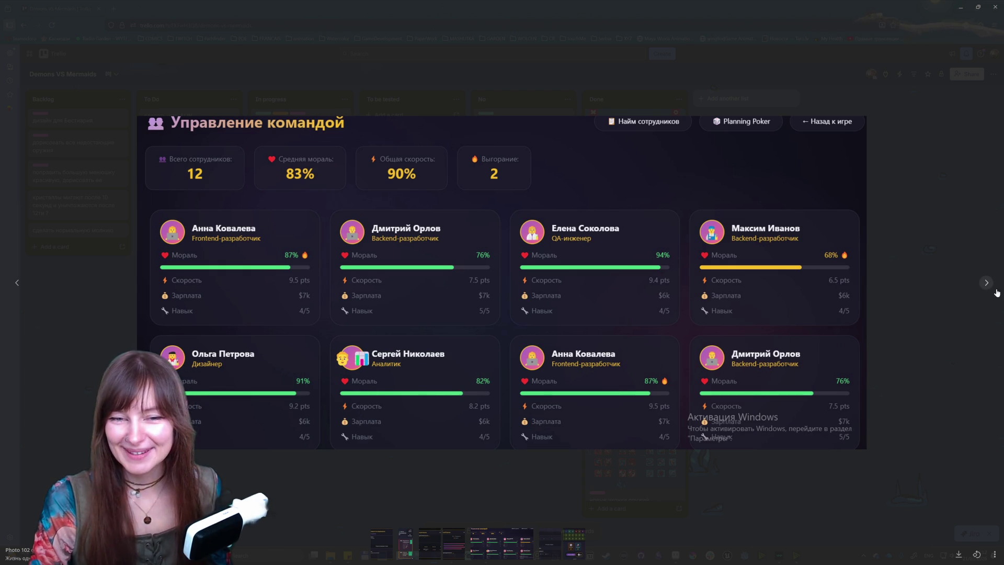
{"action": "left_click", "coordinate": [986, 283]}
{"action": "left_click", "coordinate": [987, 283]}
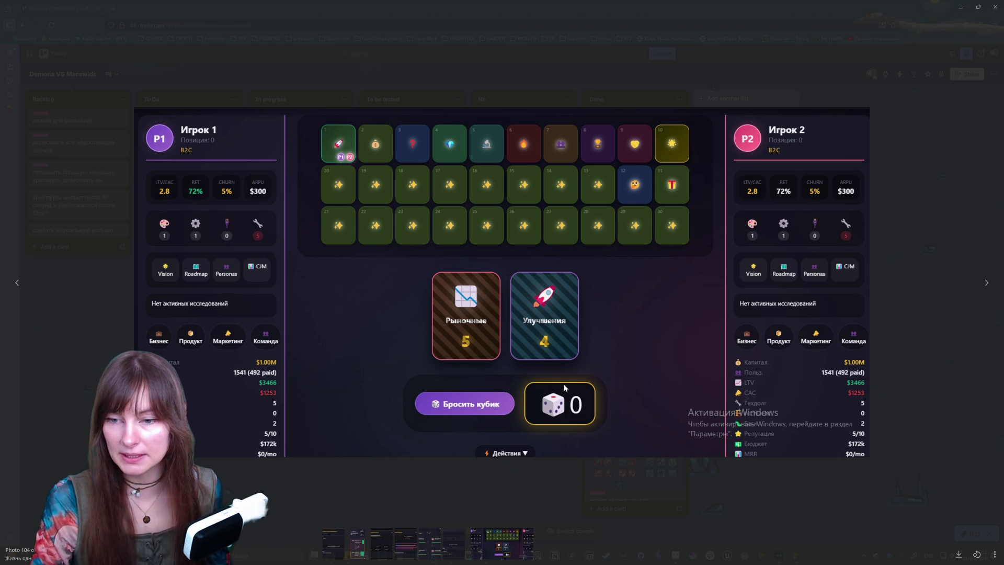
{"action": "left_click", "coordinate": [873, 17]}
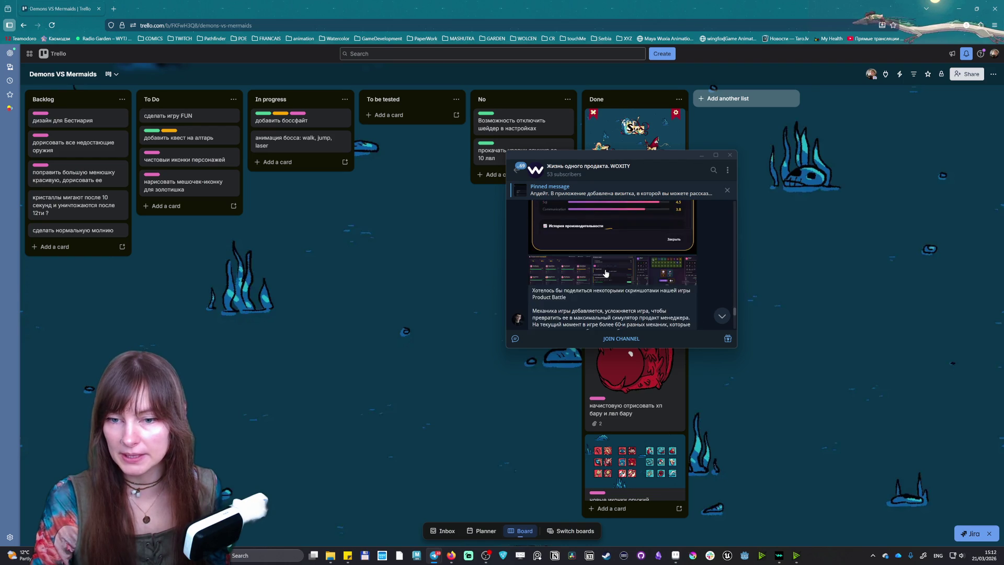
Step: Return to the group chat, play the shared WOXITY video, then close it
{"action": "left_click", "coordinate": [517, 169]}
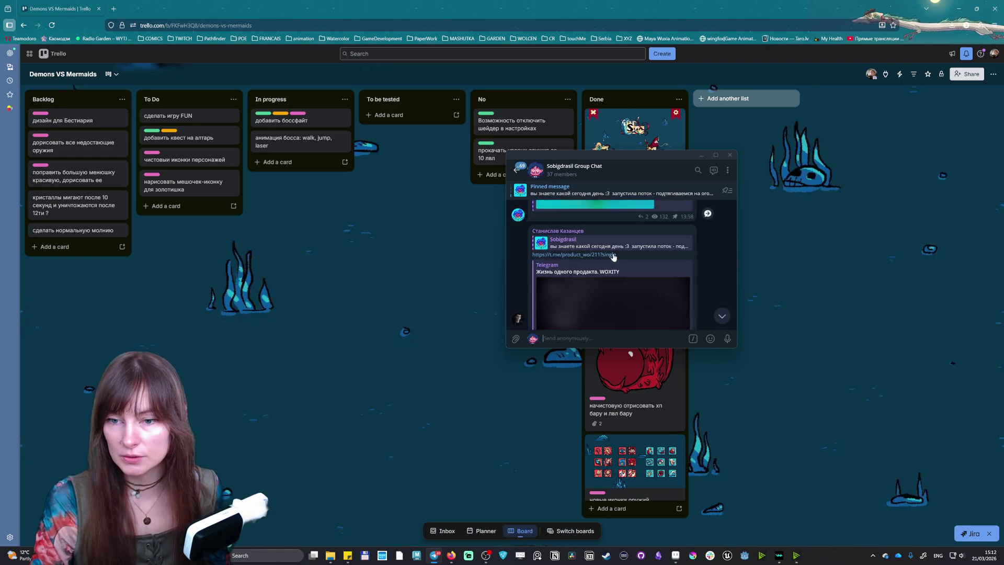
{"action": "scroll", "coordinate": [610, 259], "scroll_direction": "down", "scroll_amount": 3}
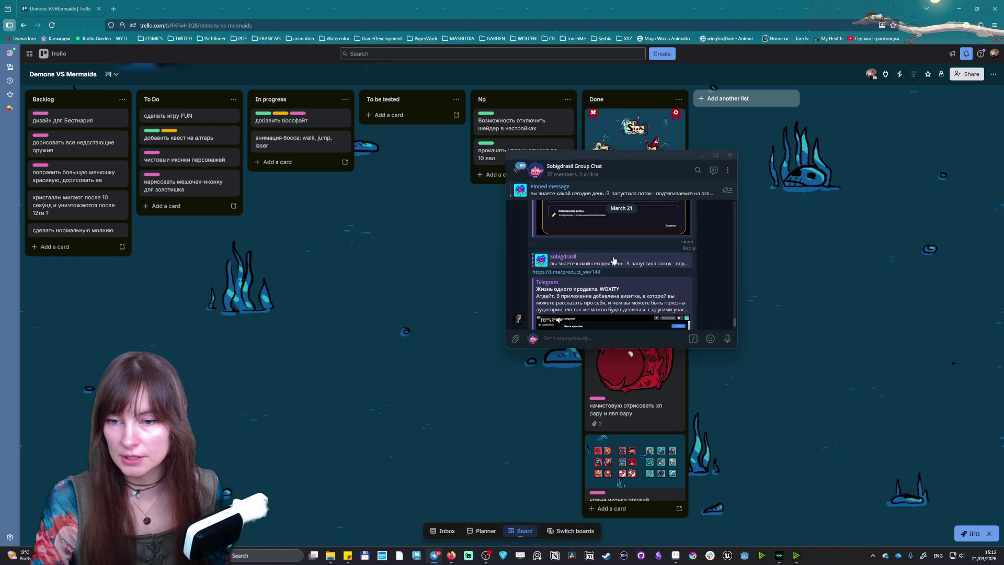
{"action": "scroll", "coordinate": [606, 259], "scroll_direction": "down", "scroll_amount": 2}
{"action": "left_click", "coordinate": [600, 275]}
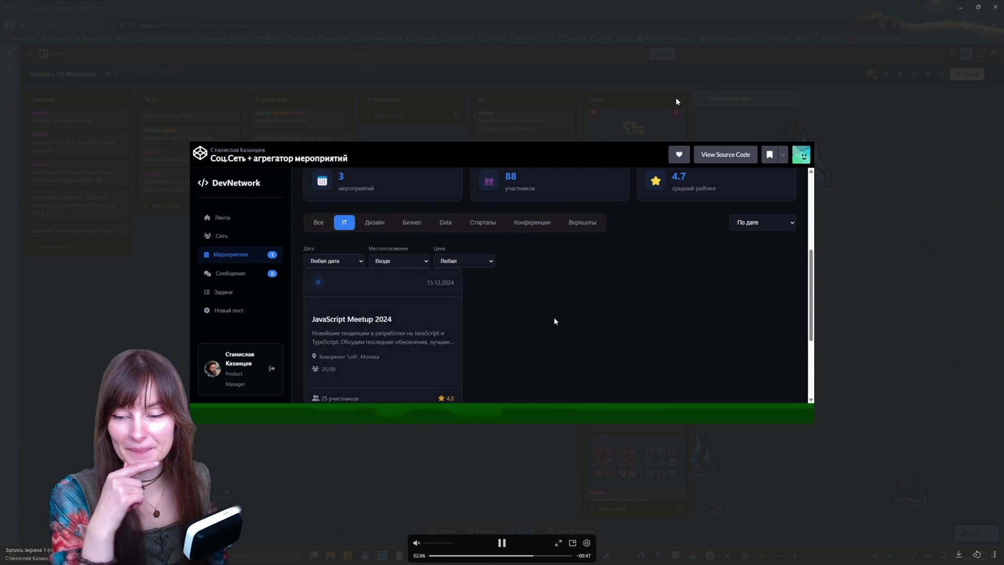
{"action": "left_click", "coordinate": [676, 97]}
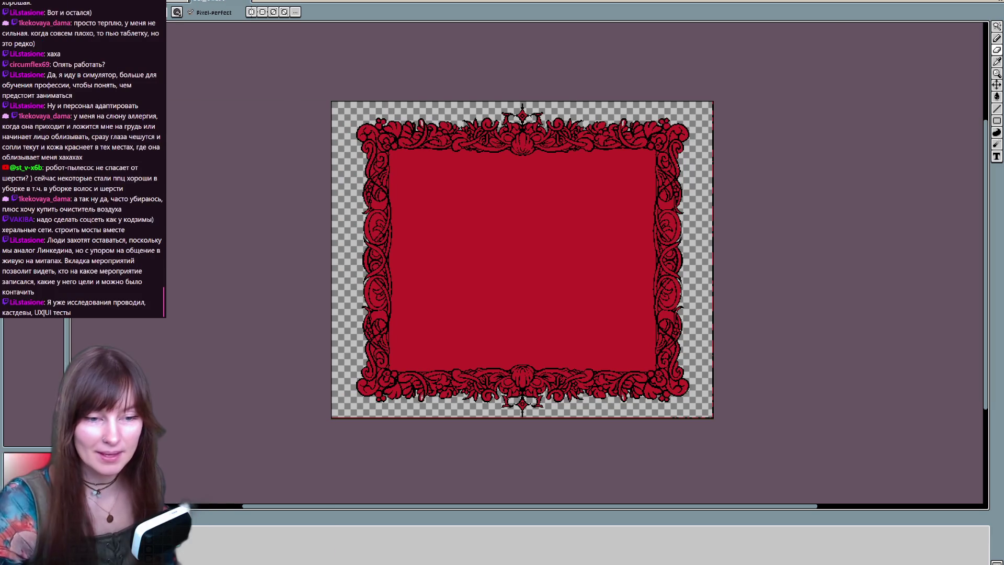